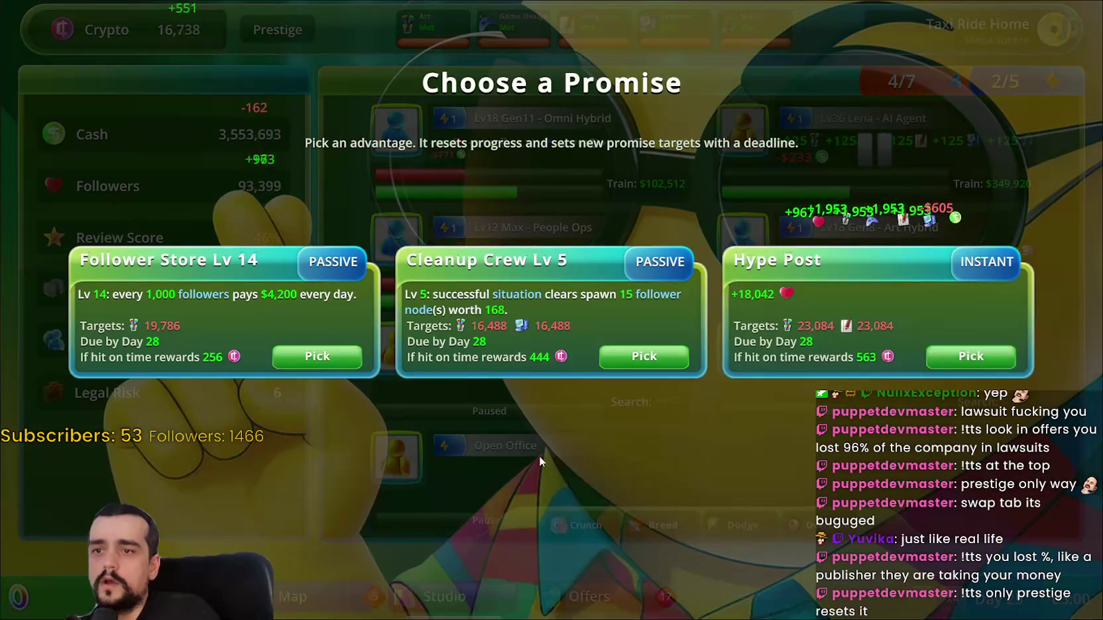
# - Pick the Follower Store promise and search to fill two open office slots
pyautogui.click(300, 359)
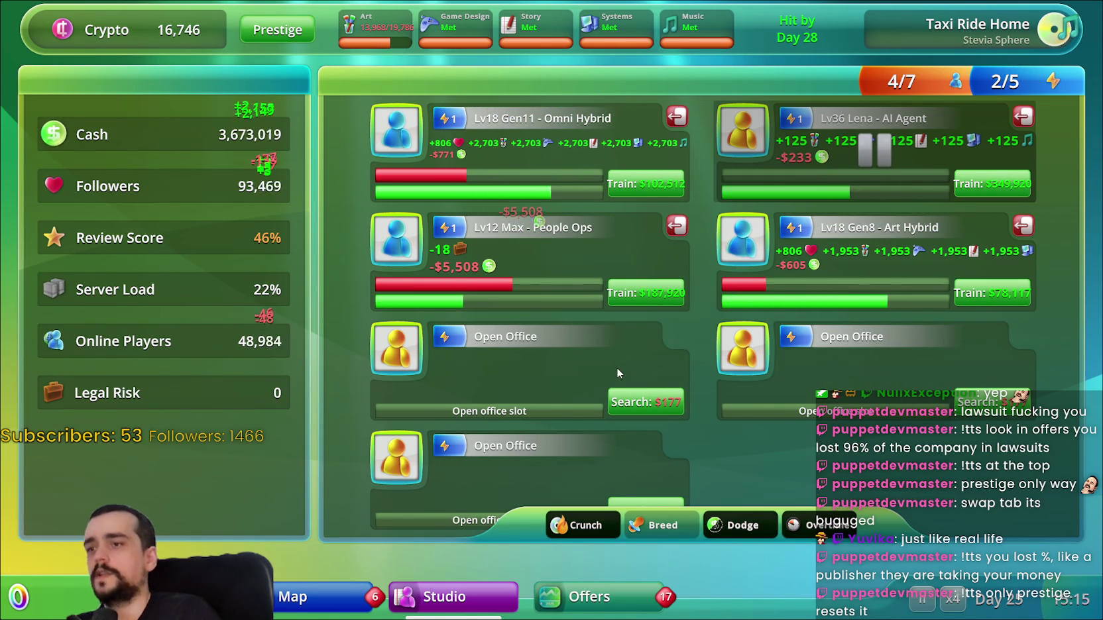
pyautogui.click(646, 402)
pyautogui.click(653, 501)
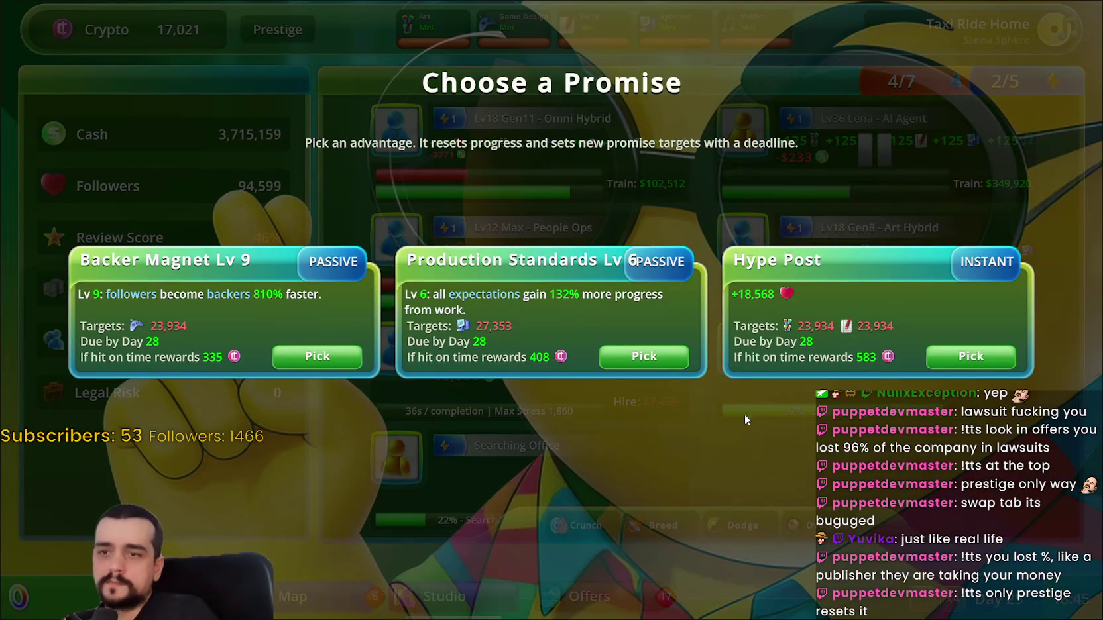
# - Pick Production Standards and fire the Lv2 Lawyers, Lv5 AI Agent and Senior Feature Developer
pyautogui.click(637, 361)
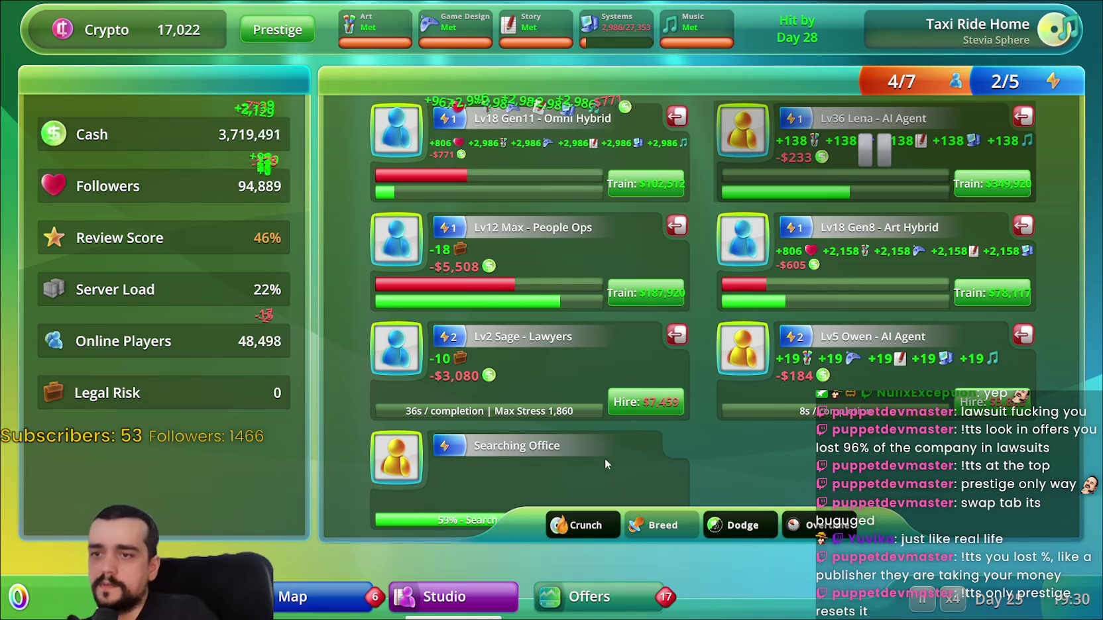
pyautogui.click(679, 330)
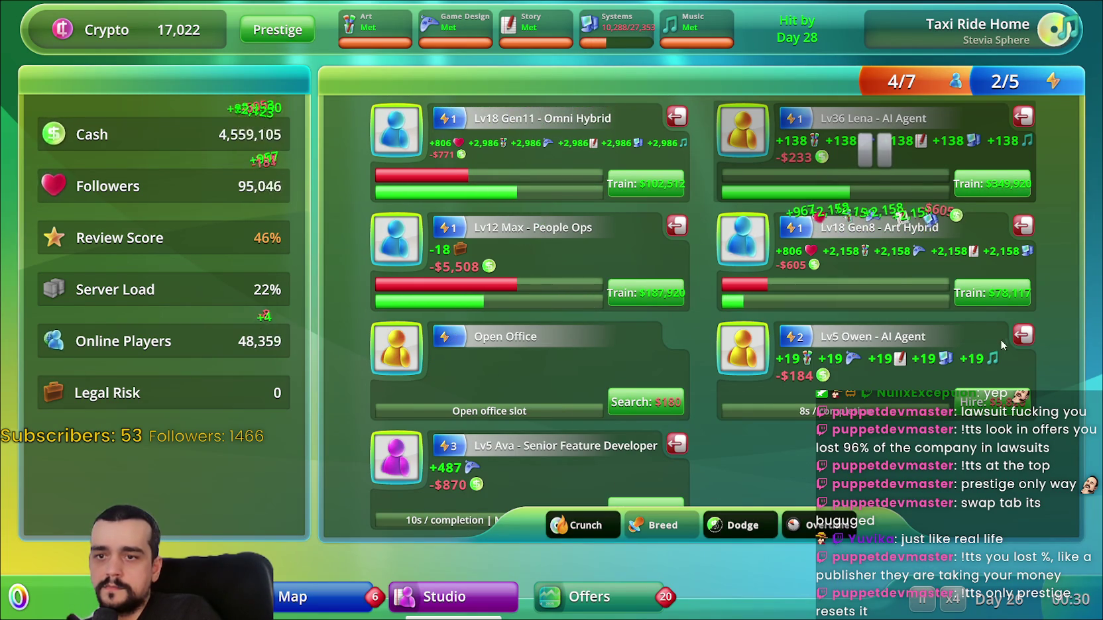
pyautogui.click(1023, 336)
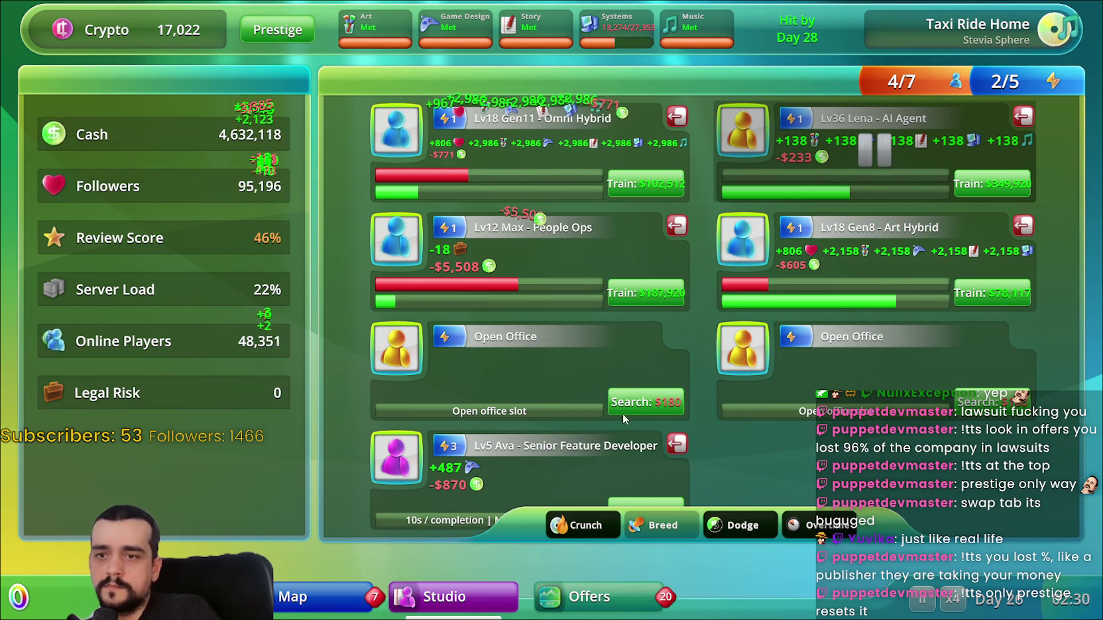
pyautogui.click(677, 444)
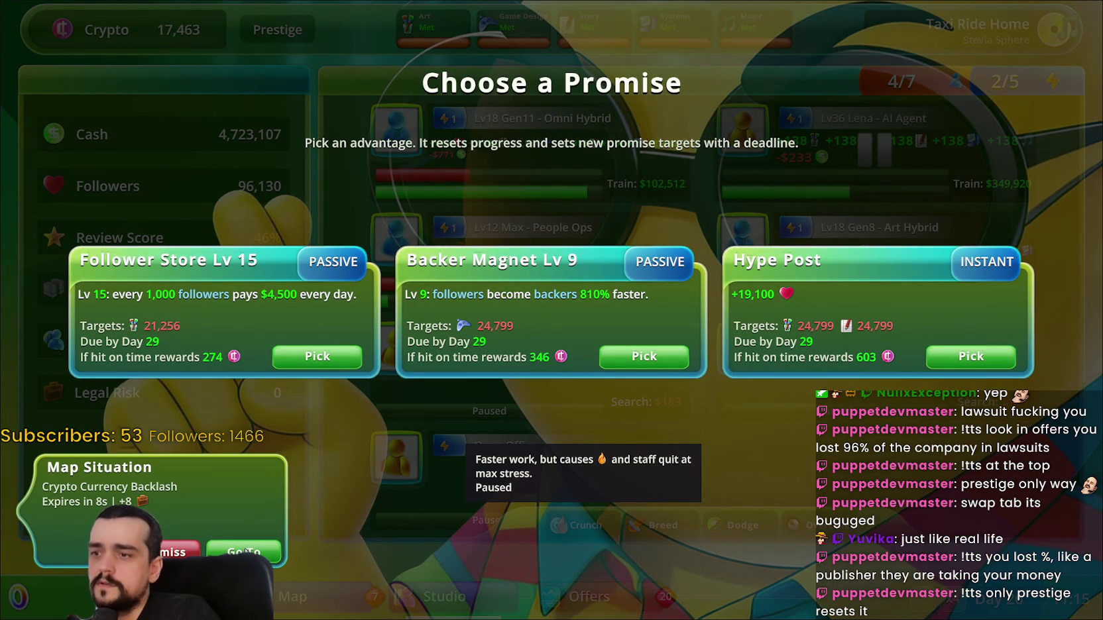
# - Pick Follower Store again, spin the Weak First Hour story on the map, and start a prestige
pyautogui.click(318, 356)
pyautogui.click(295, 596)
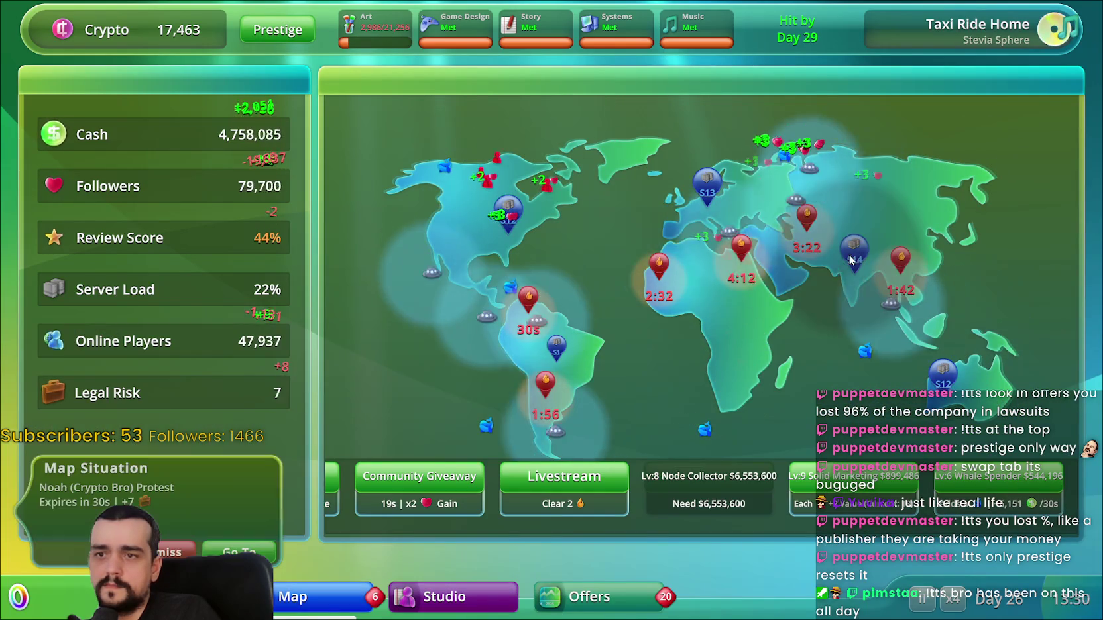
pyautogui.click(674, 278)
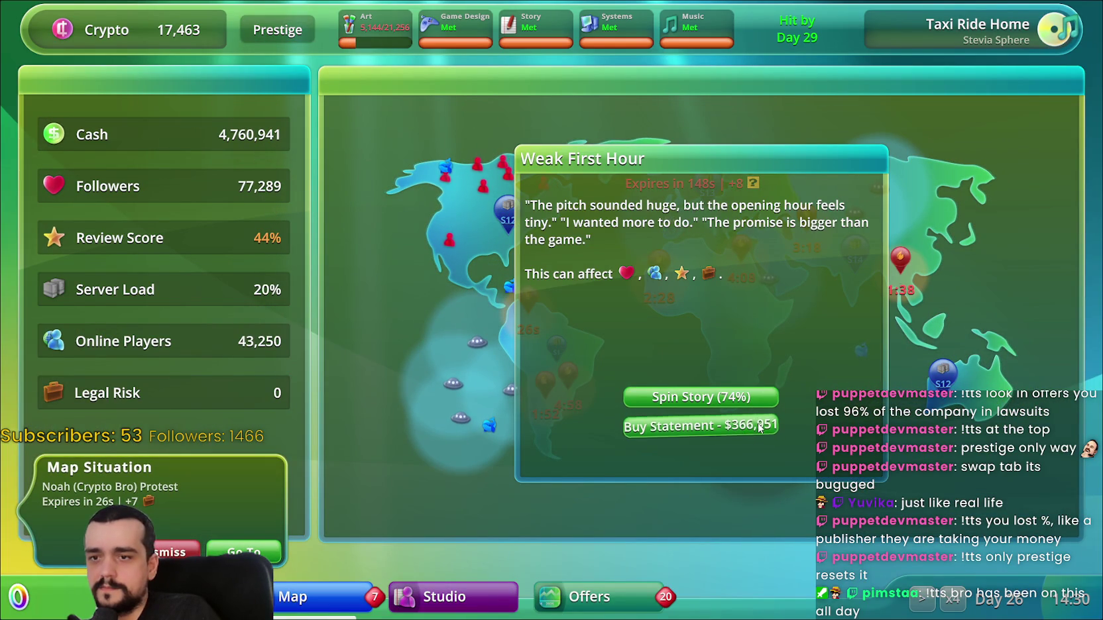
pyautogui.click(751, 397)
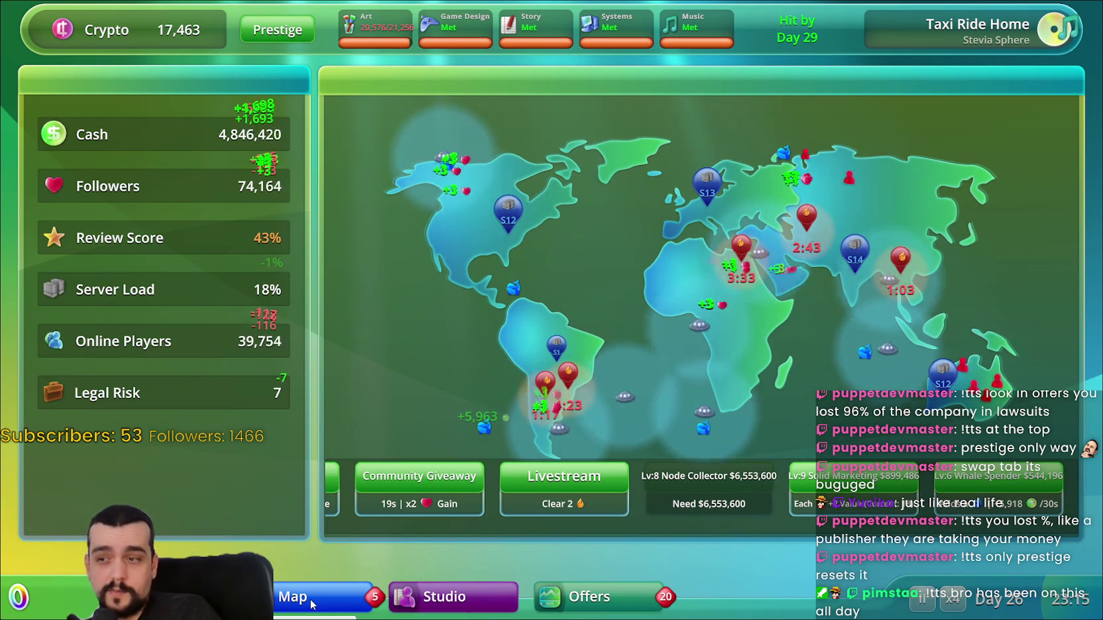
pyautogui.click(277, 30)
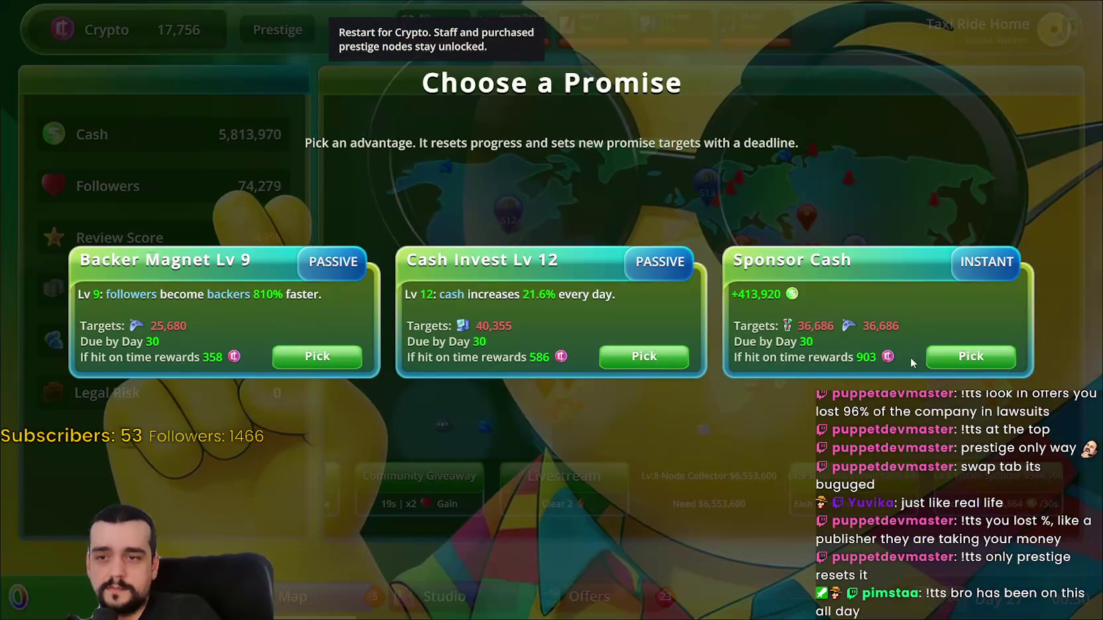
# - Choose Cash Invest, confirm the prestige, and buy Hardcore Raid MMO and Bot Gold Seller
pyautogui.click(677, 358)
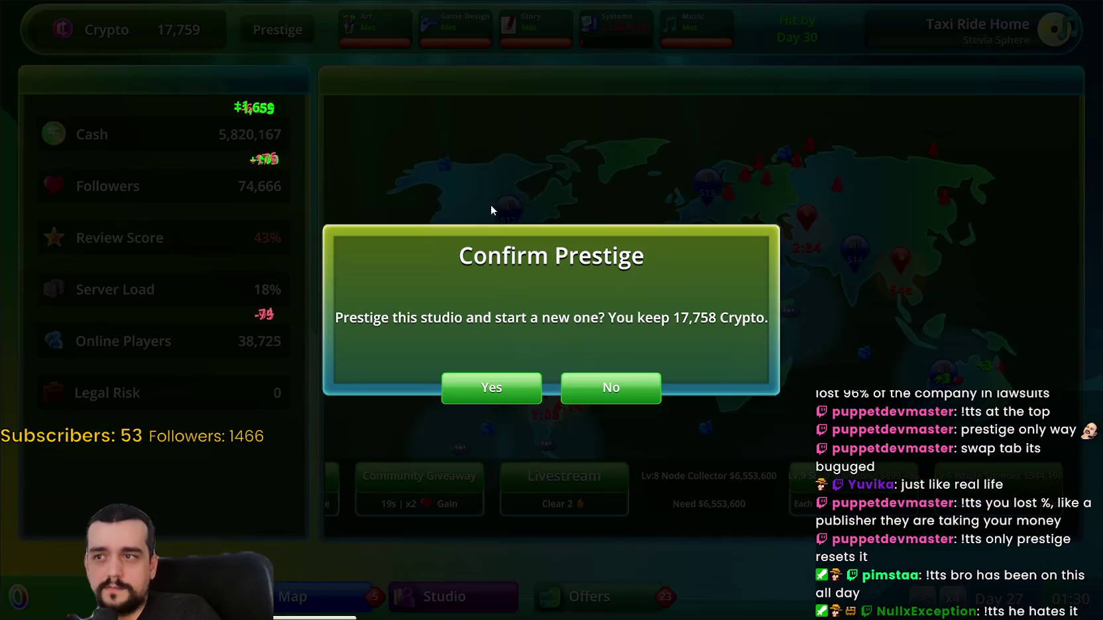
pyautogui.click(506, 395)
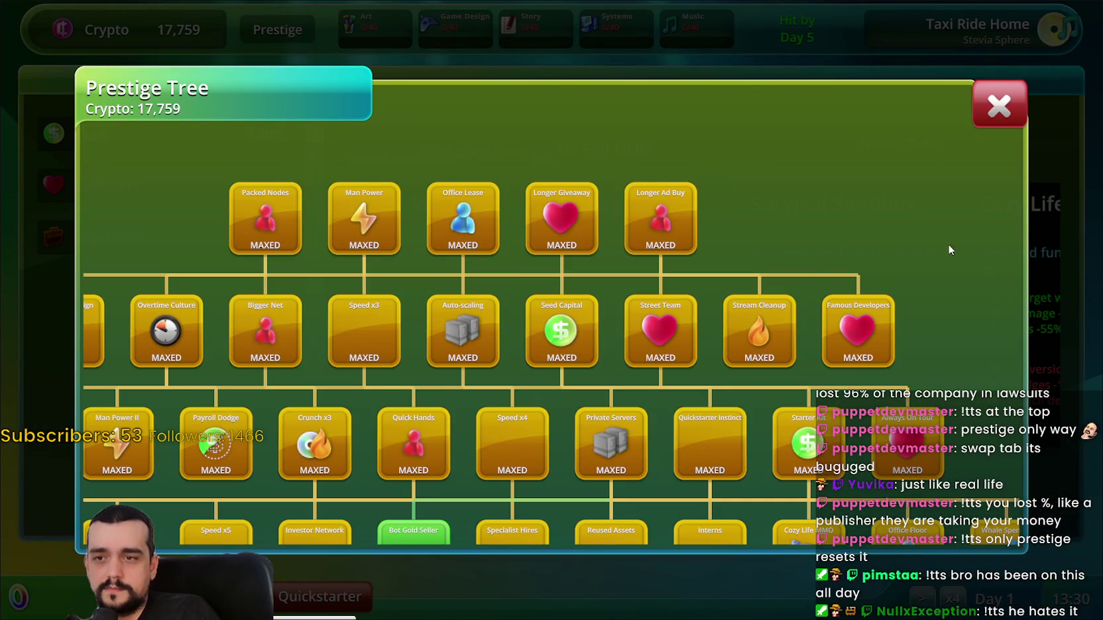
pyautogui.moveTo(941, 325); pyautogui.dragTo(570, 284)
pyautogui.moveTo(566, 445)
pyautogui.mouseDown()
pyautogui.moveTo(743, 282)
pyautogui.moveTo(823, 406)
pyautogui.mouseUp()
pyautogui.click(774, 228)
pyautogui.click(536, 239)
# - Buy Longer Seller Window, Bigger Bot Cut and Quieter Bots, then close the Prestige Tree
pyautogui.moveTo(619, 410)
pyautogui.mouseDown()
pyautogui.moveTo(303, 453)
pyautogui.moveTo(206, 428)
pyautogui.moveTo(709, 559)
pyautogui.moveTo(514, 368)
pyautogui.moveTo(778, 450)
pyautogui.mouseUp()
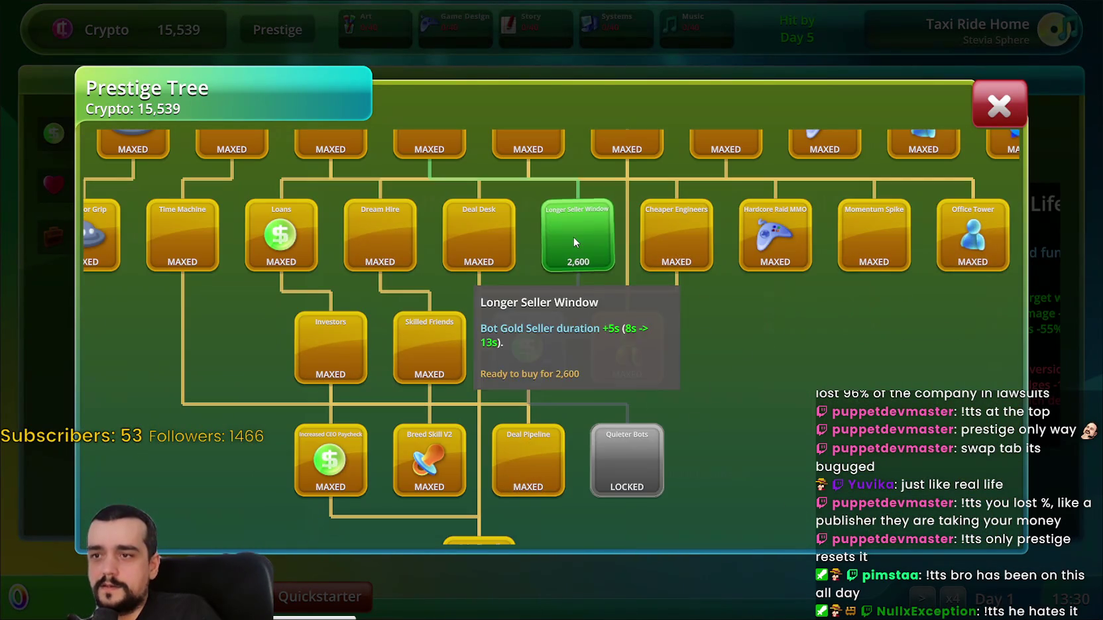
pyautogui.click(574, 236)
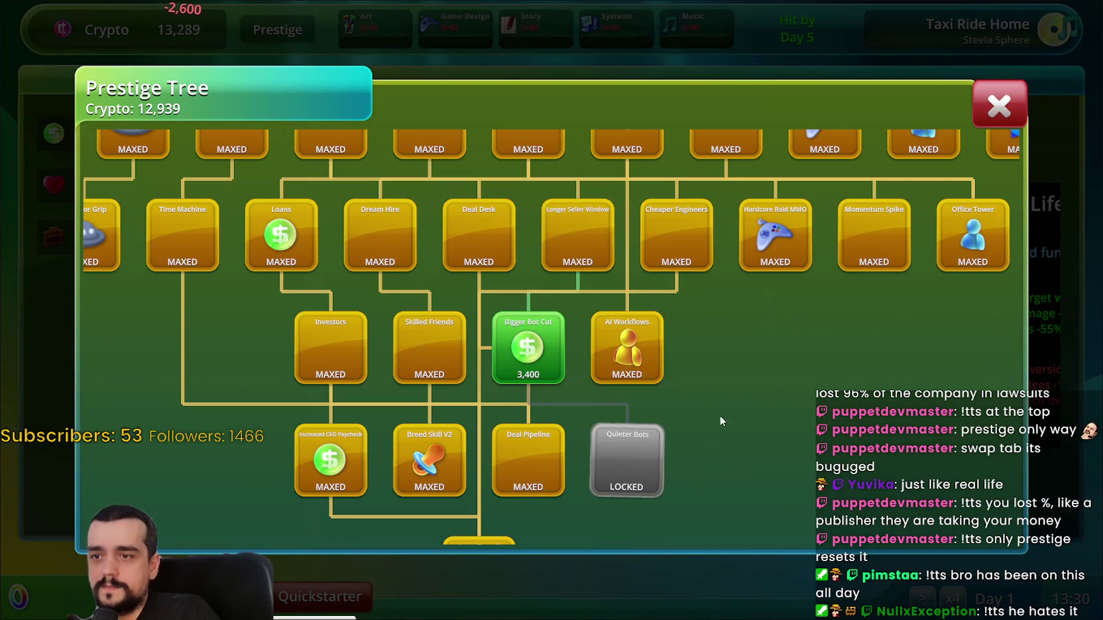
pyautogui.click(498, 264)
pyautogui.click(633, 329)
pyautogui.moveTo(727, 207)
pyautogui.mouseDown()
pyautogui.moveTo(555, 304)
pyautogui.moveTo(442, 226)
pyautogui.moveTo(442, 184)
pyautogui.moveTo(759, 441)
pyautogui.moveTo(545, 434)
pyautogui.moveTo(617, 360)
pyautogui.moveTo(603, 275)
pyautogui.moveTo(493, 319)
pyautogui.moveTo(333, 613)
pyautogui.mouseUp()
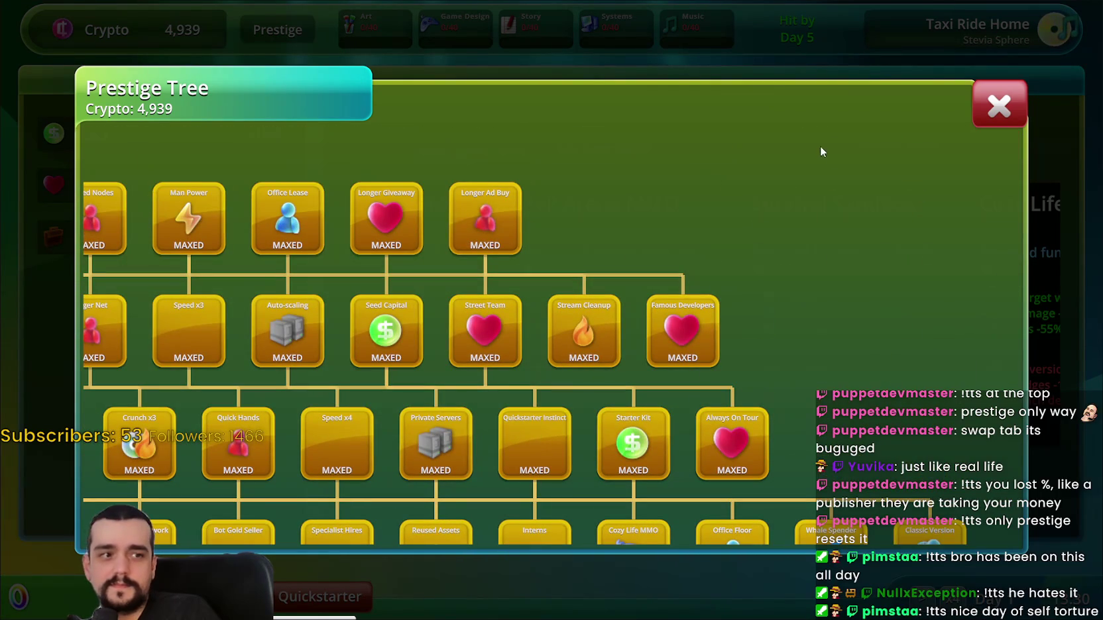
pyautogui.click(998, 102)
pyautogui.scroll(-3, 570, 299)
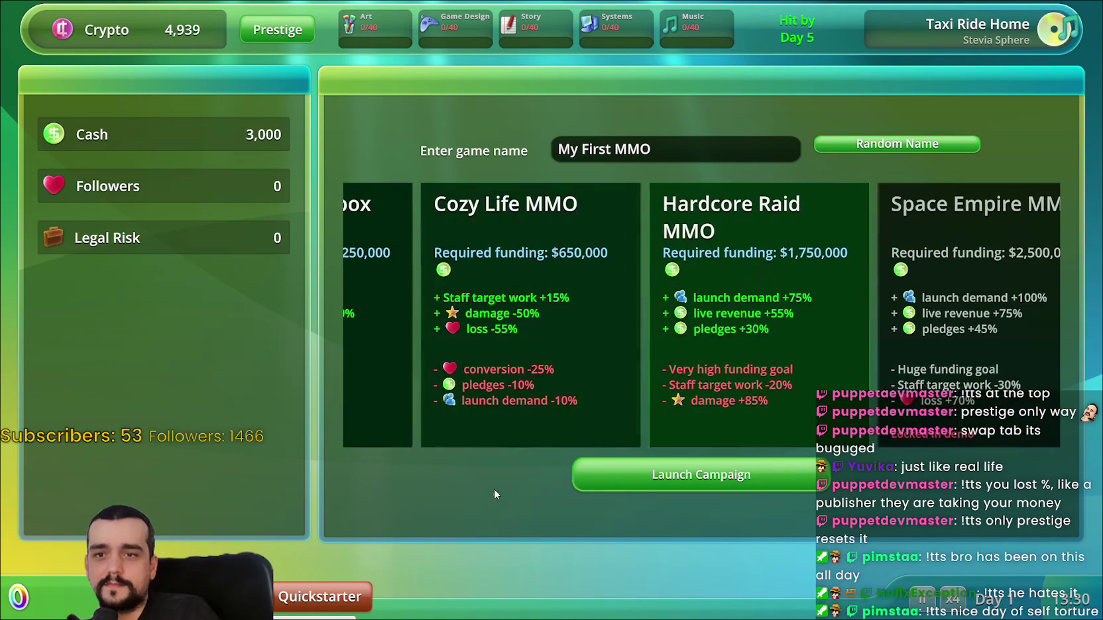
# - Scroll back and forth through the MMO type cards to compare them, then exit fullscreen
pyautogui.scroll(-2, 572, 390)
pyautogui.scroll(5, 572, 390)
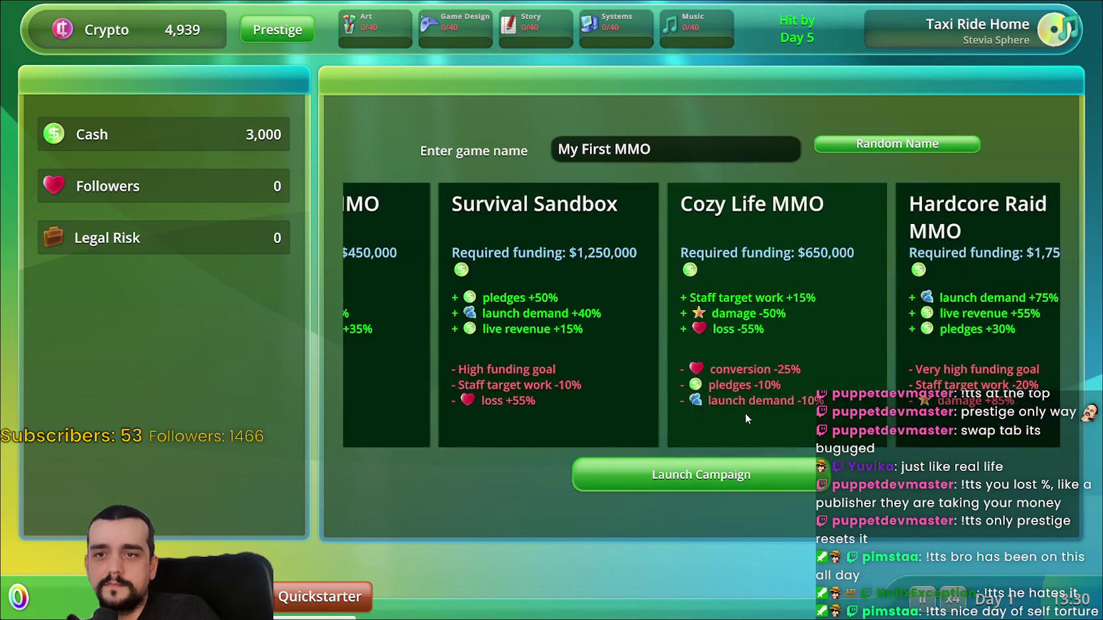
pyautogui.scroll(-2, 744, 234)
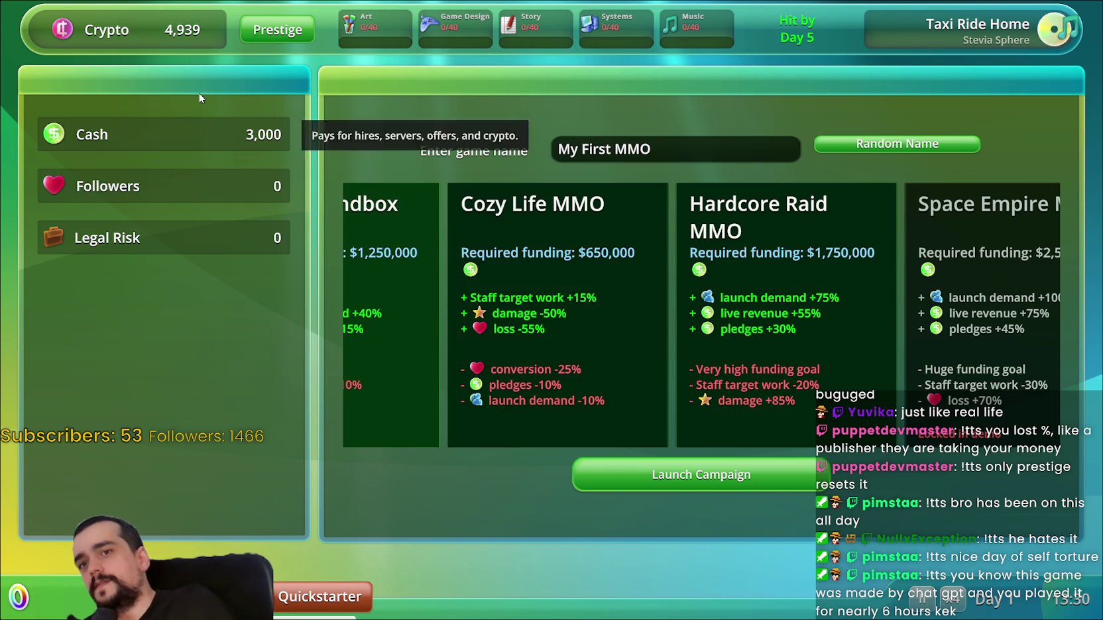
pyautogui.scroll(3, 597, 358)
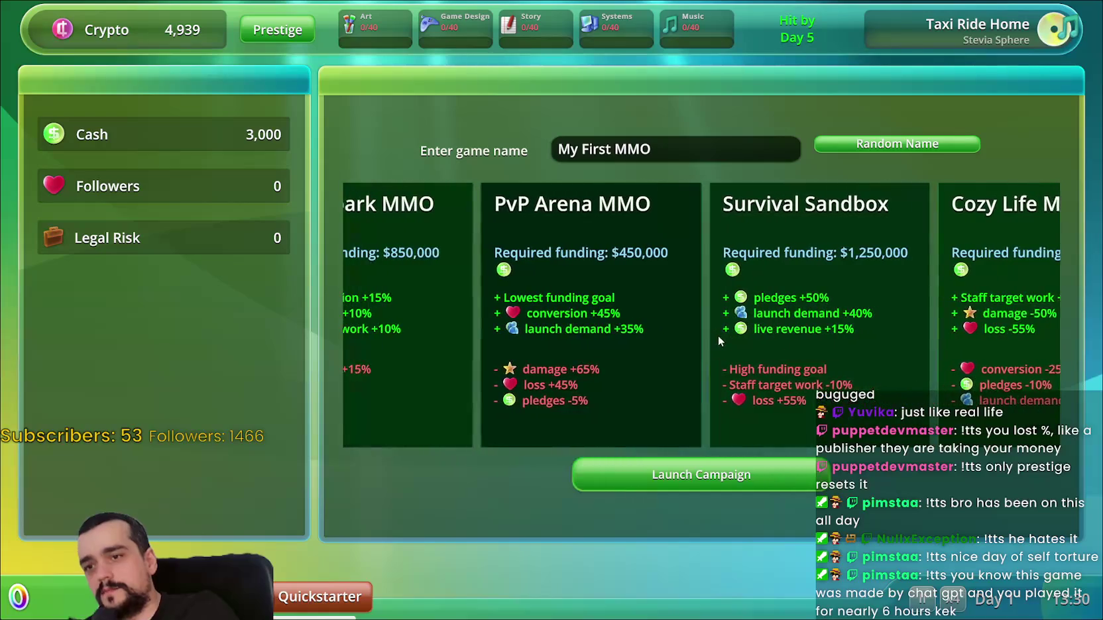
pyautogui.scroll(-3, 717, 334)
pyautogui.scroll(2, 773, 336)
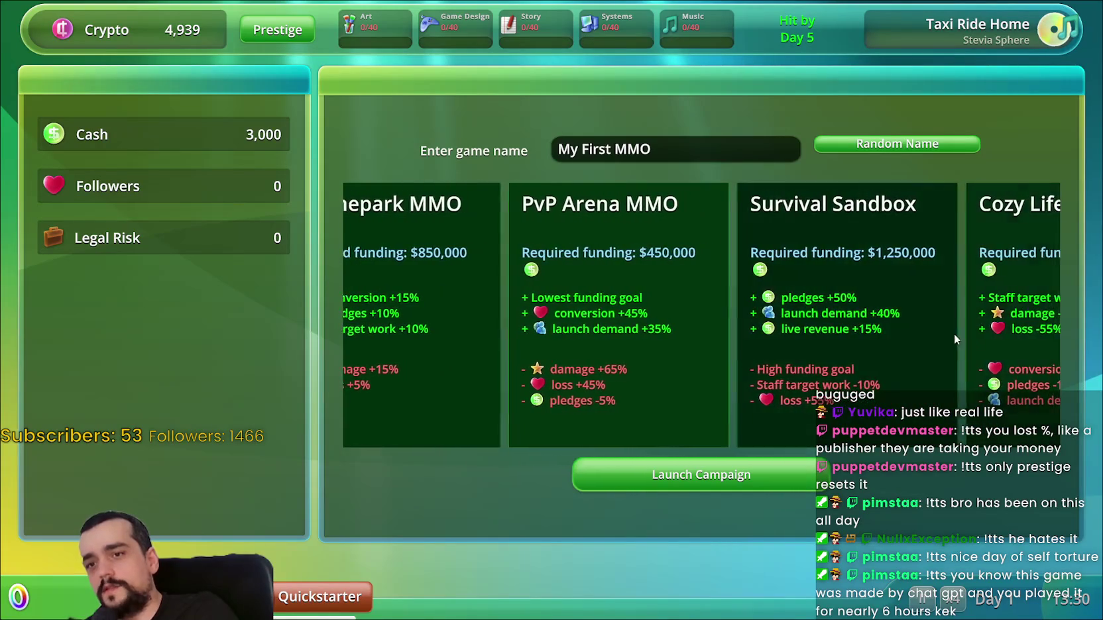
pyautogui.scroll(2, 650, 294)
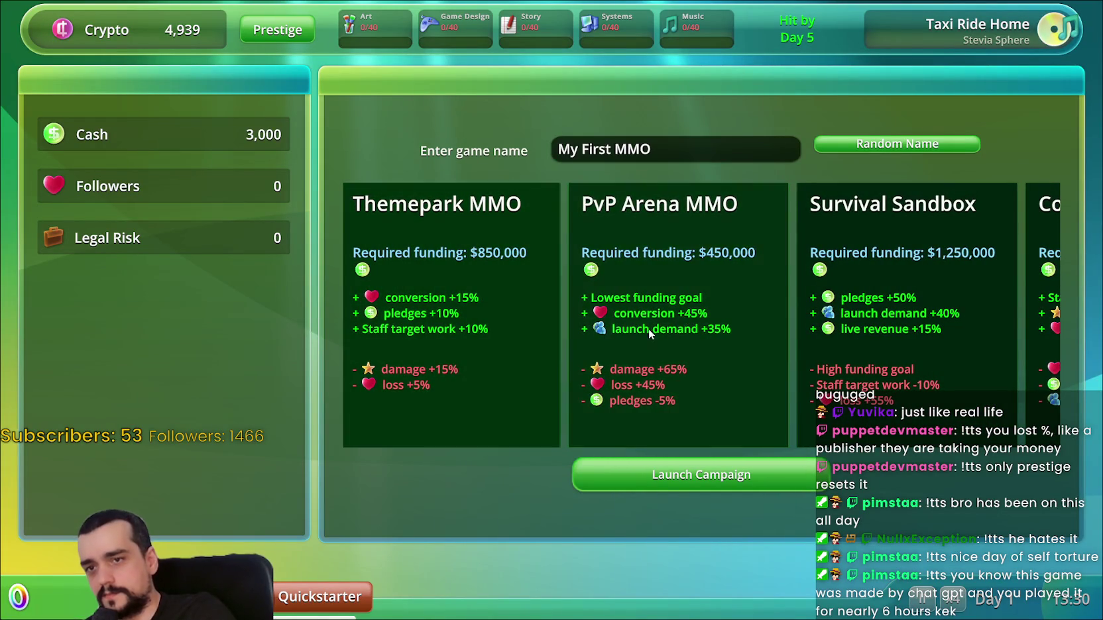
pyautogui.scroll(-2, 732, 344)
pyautogui.scroll(2, 844, 334)
pyautogui.scroll(-4, 844, 334)
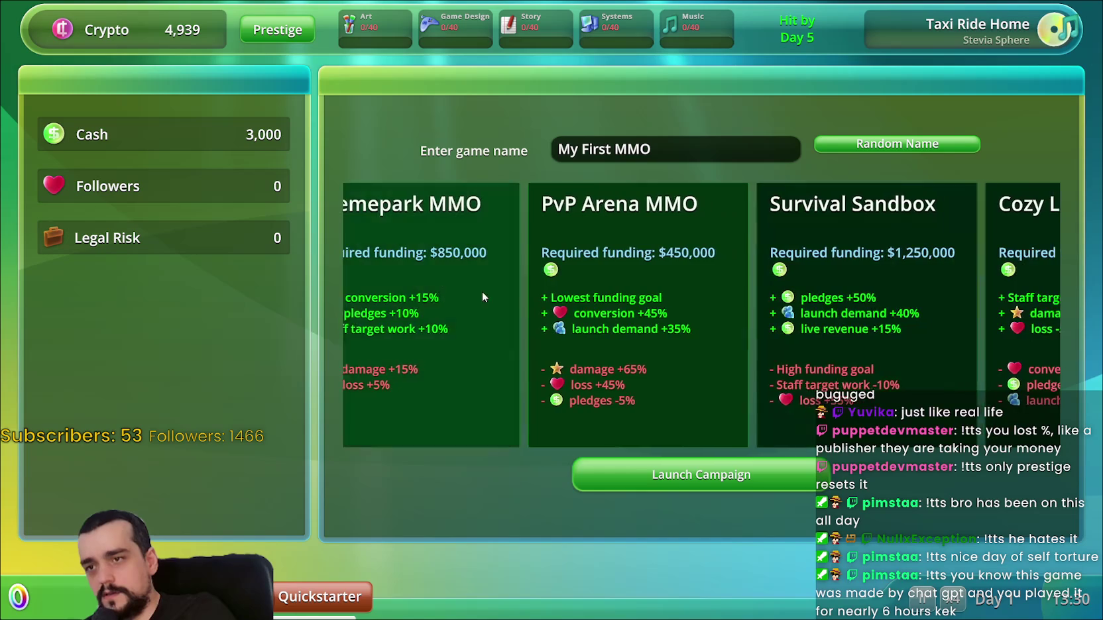
pyautogui.scroll(-2, 641, 325)
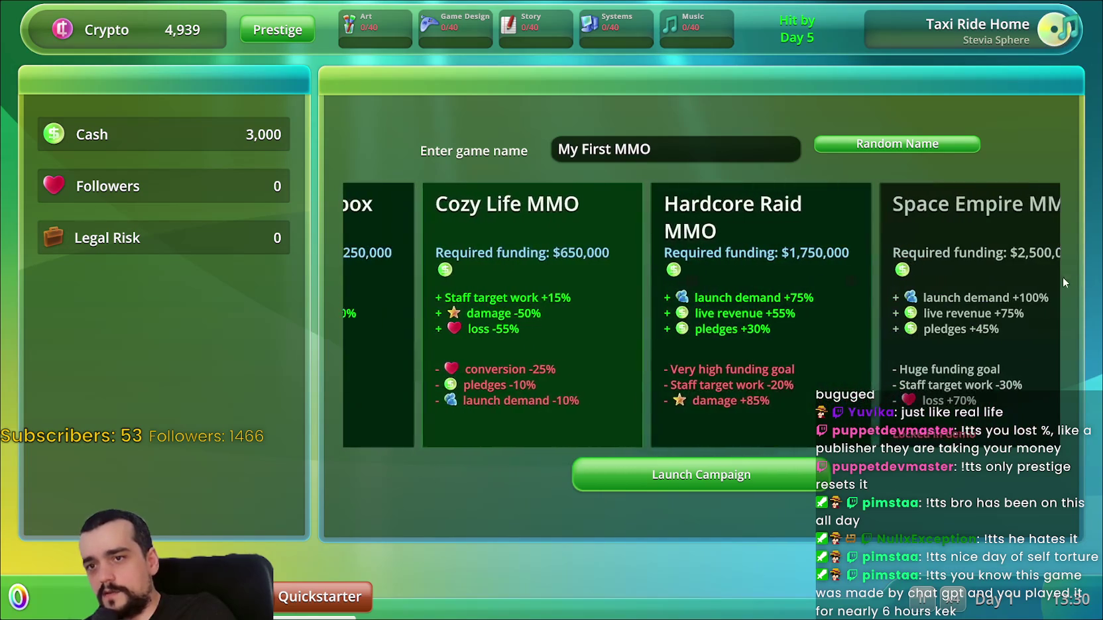
pyautogui.scroll(3, 476, 291)
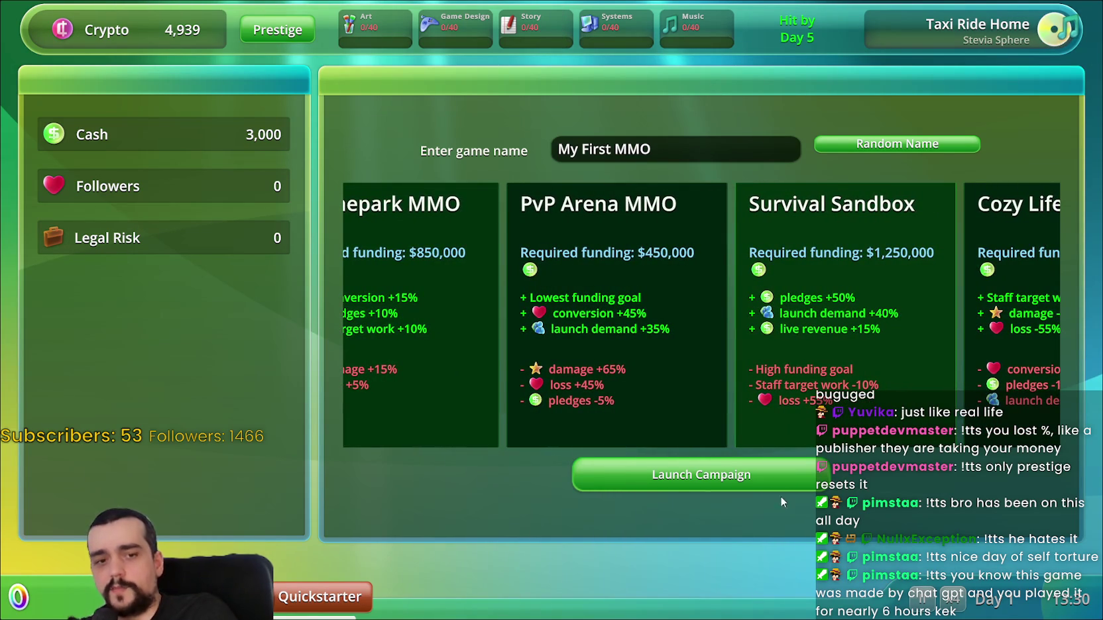
pyautogui.press('Escape')
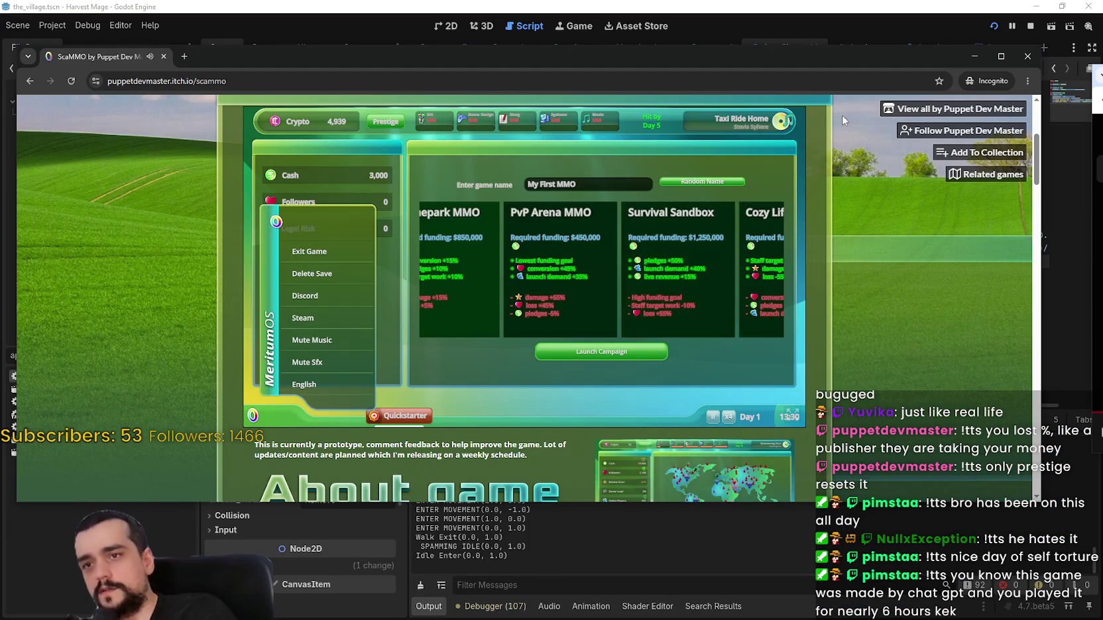
# - Close the game's browser, return to the_village.gd in Godot, then switch to Discord
pyautogui.scroll(4, 910, 311)
pyautogui.click(1028, 56)
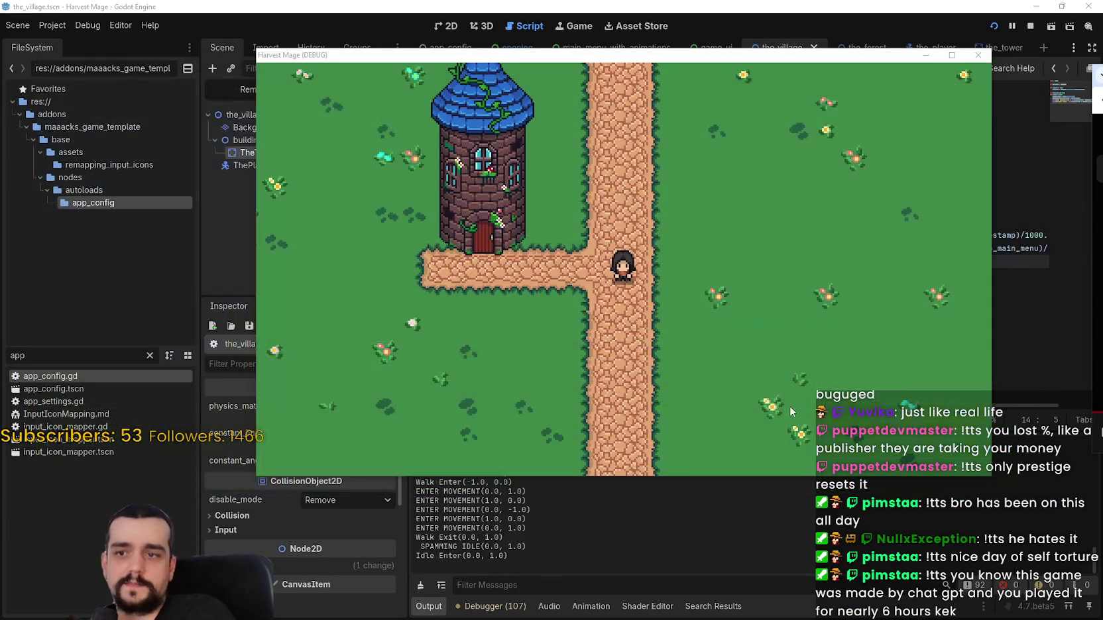
pyautogui.click(1035, 170)
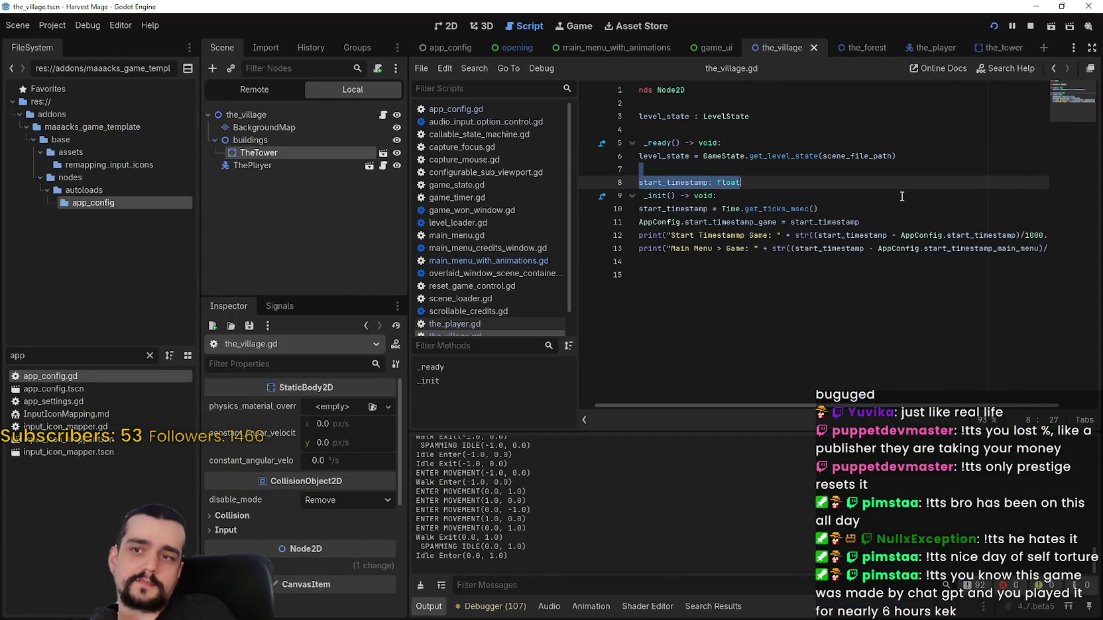
pyautogui.click(889, 174)
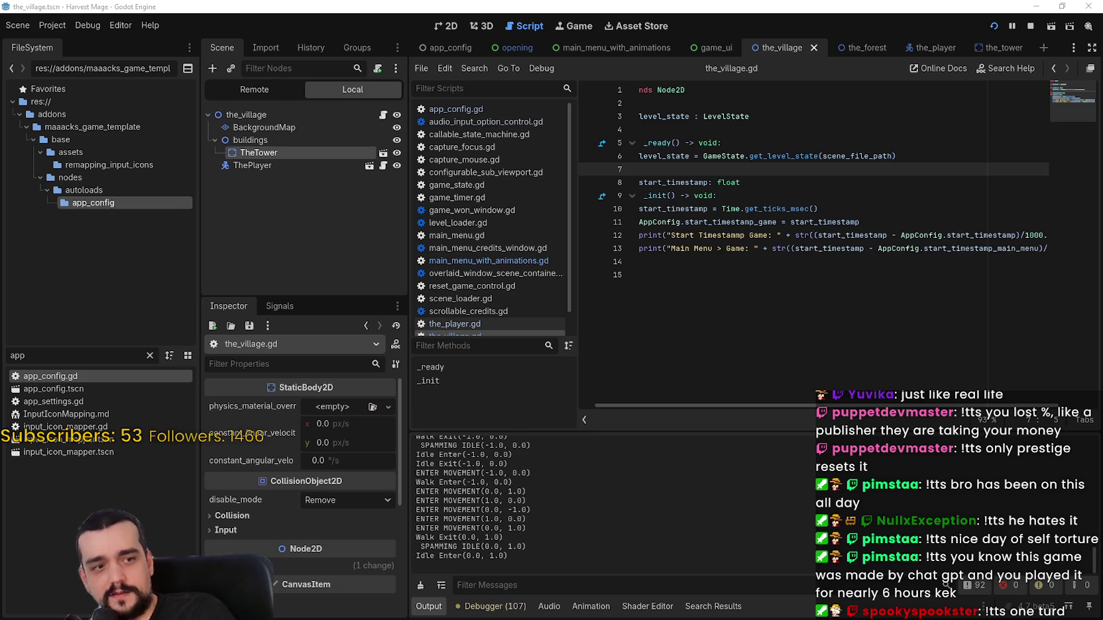
pyautogui.hotkey('alt', 'Tab')
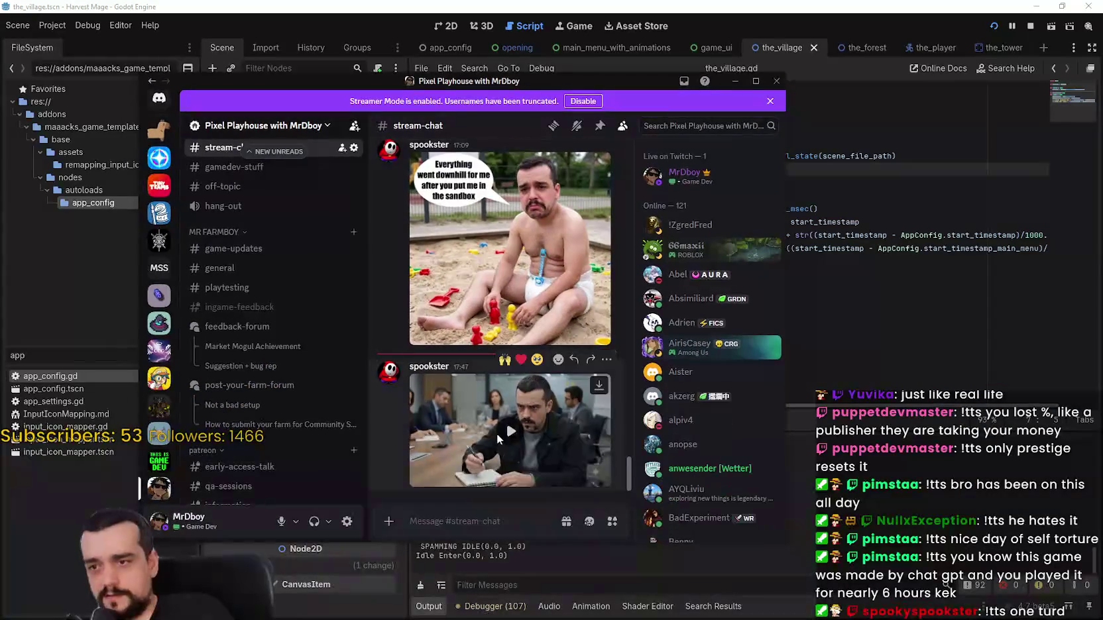
# - Open the horse-sketch clip fullscreen, replay it and rewind to the writing shot
pyautogui.click(595, 477)
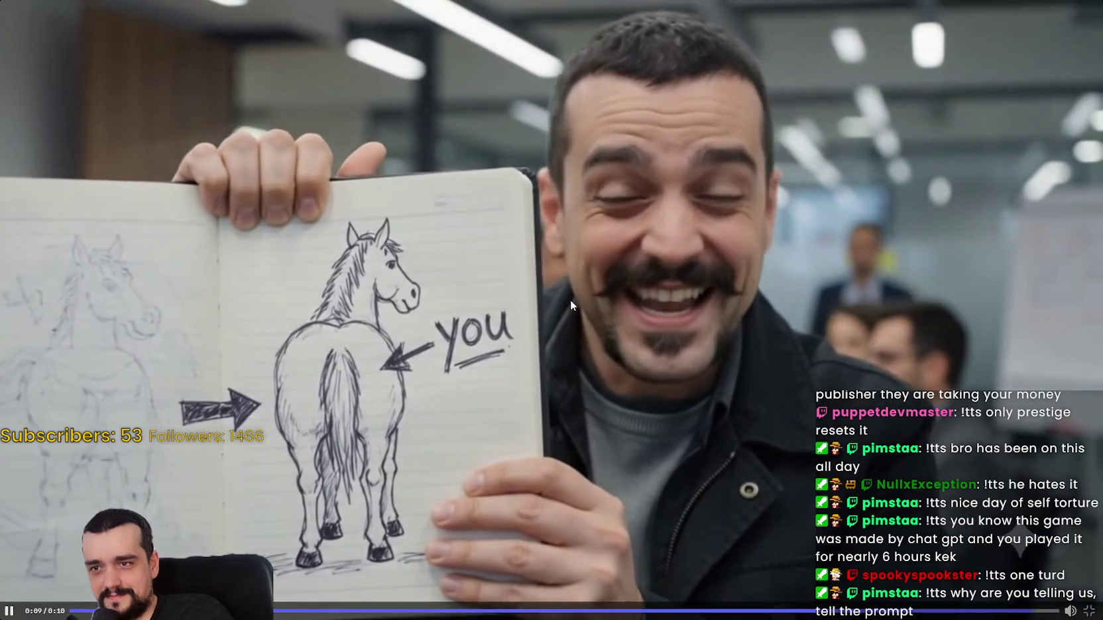
pyautogui.click(743, 363)
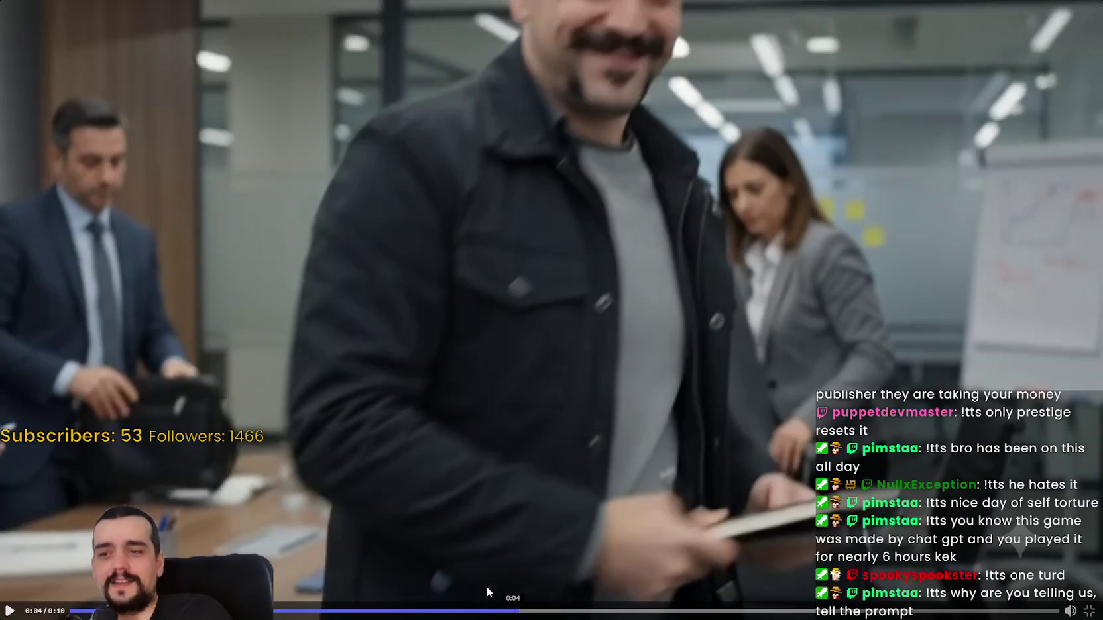
pyautogui.click(449, 612)
pyautogui.moveTo(397, 611); pyautogui.dragTo(297, 611)
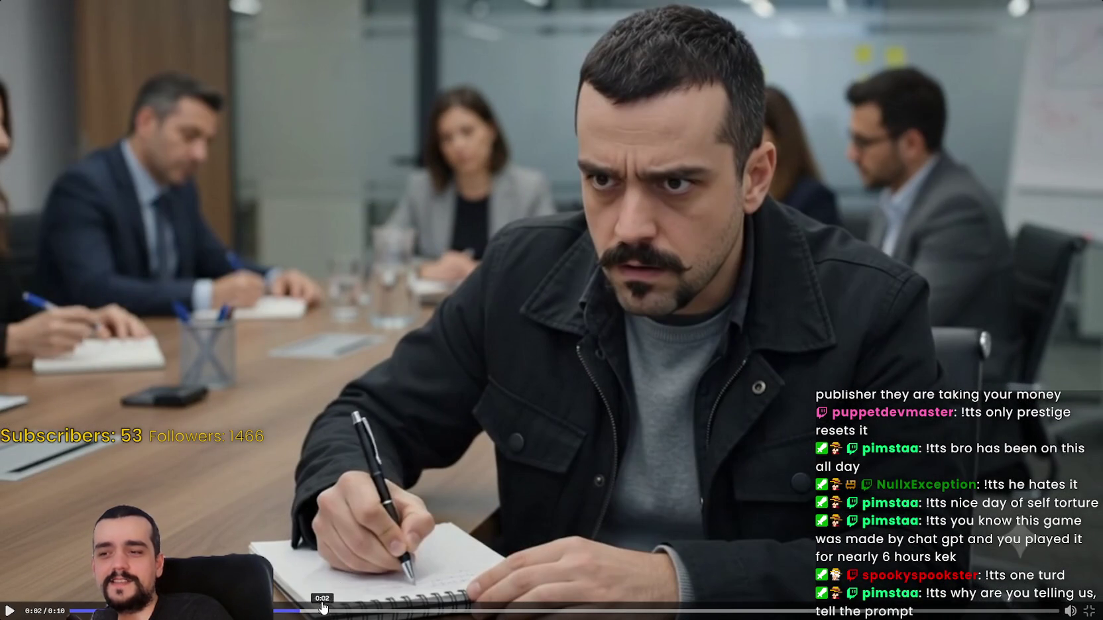
# - Play the clip to the horse drawing, pause it, exit fullscreen and move Discord aside
pyautogui.click(533, 445)
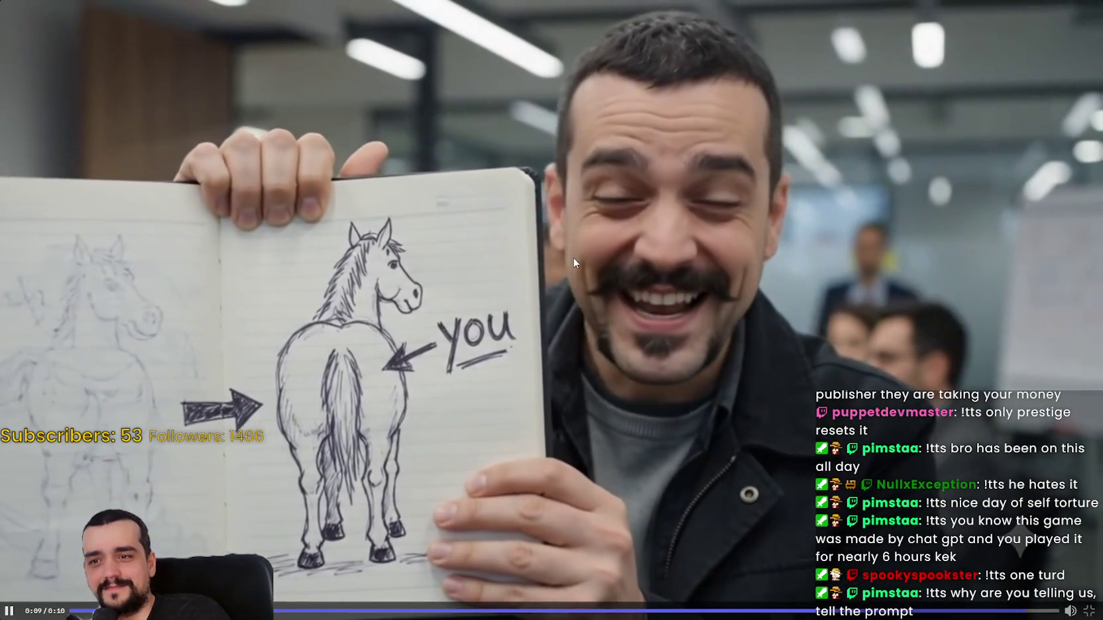
pyautogui.click(574, 262)
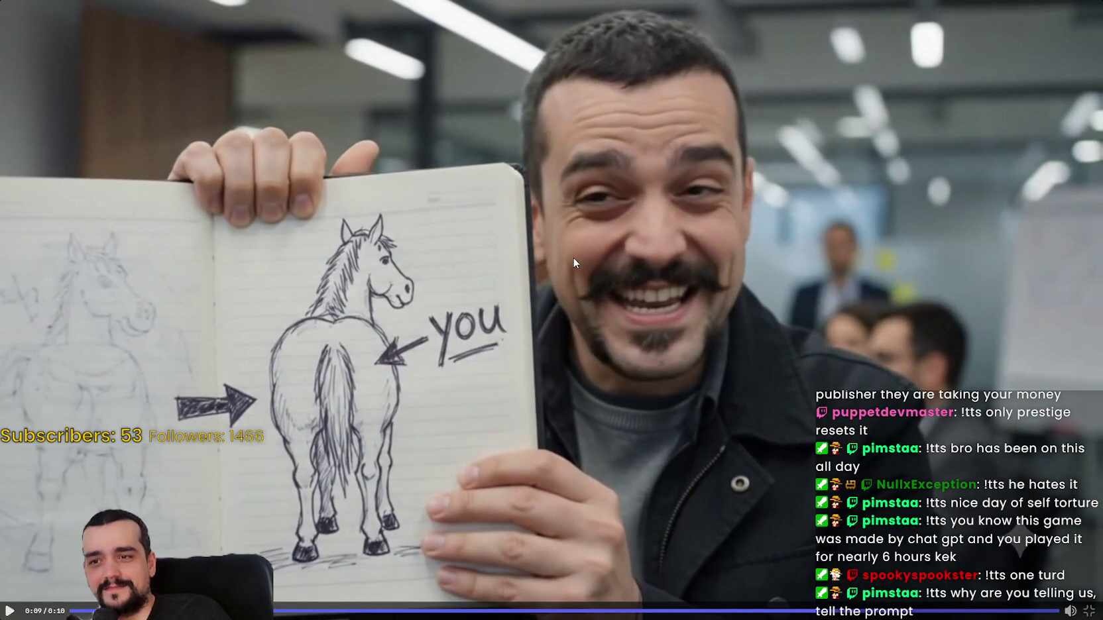
pyautogui.click(1089, 610)
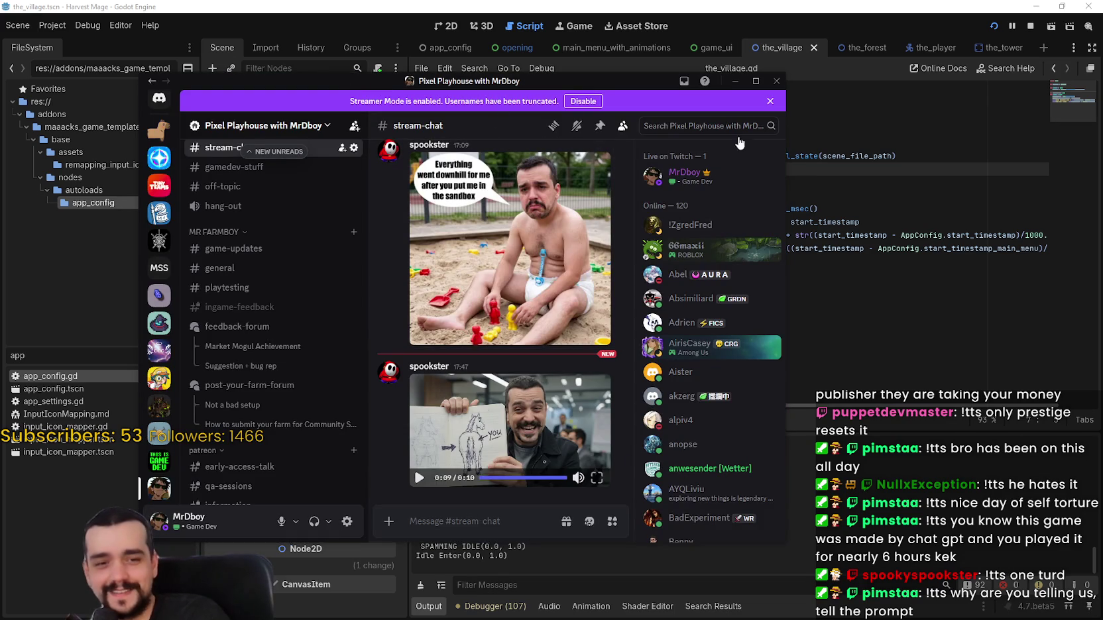
pyautogui.moveTo(646, 79); pyautogui.dragTo(1102, 90)
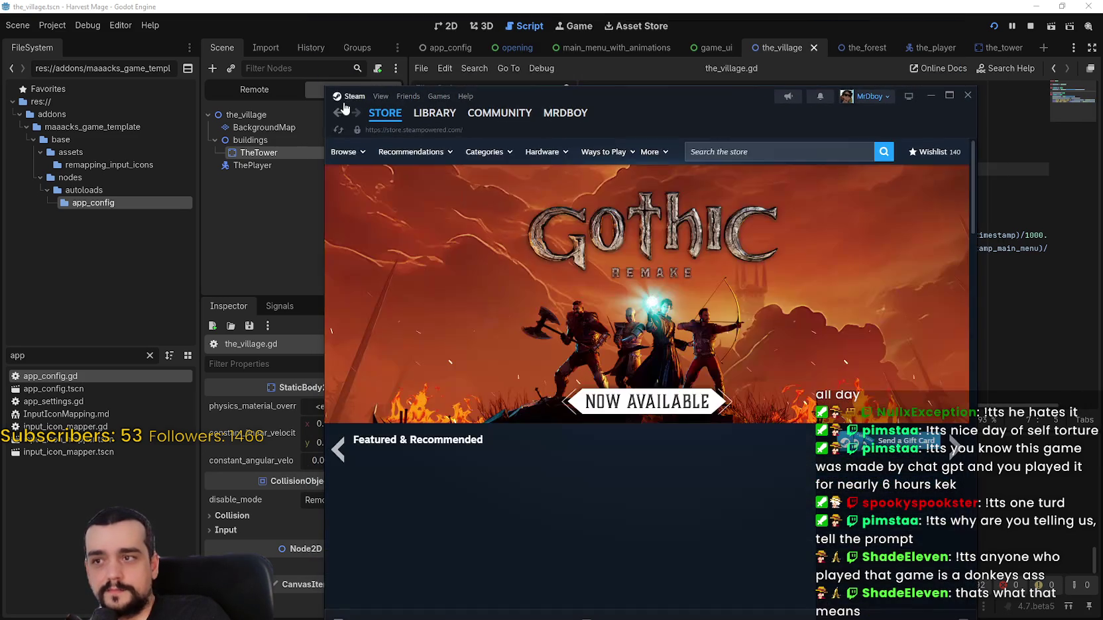
# - Return to MR FARMBOY's Steam library page showing 1,035 hours played
pyautogui.click(338, 113)
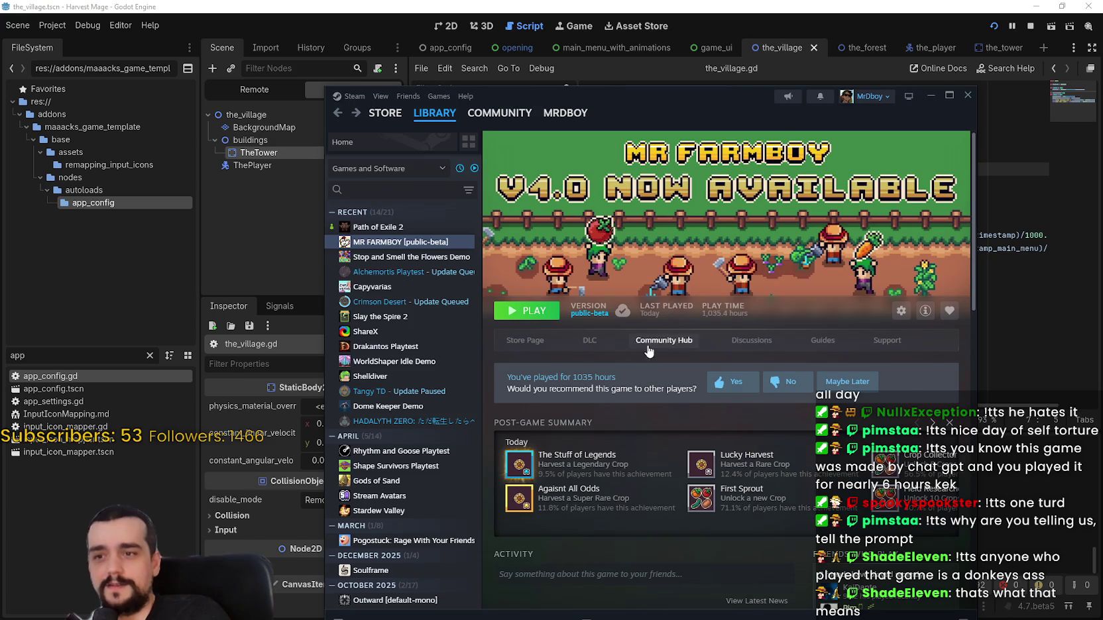
pyautogui.click(647, 346)
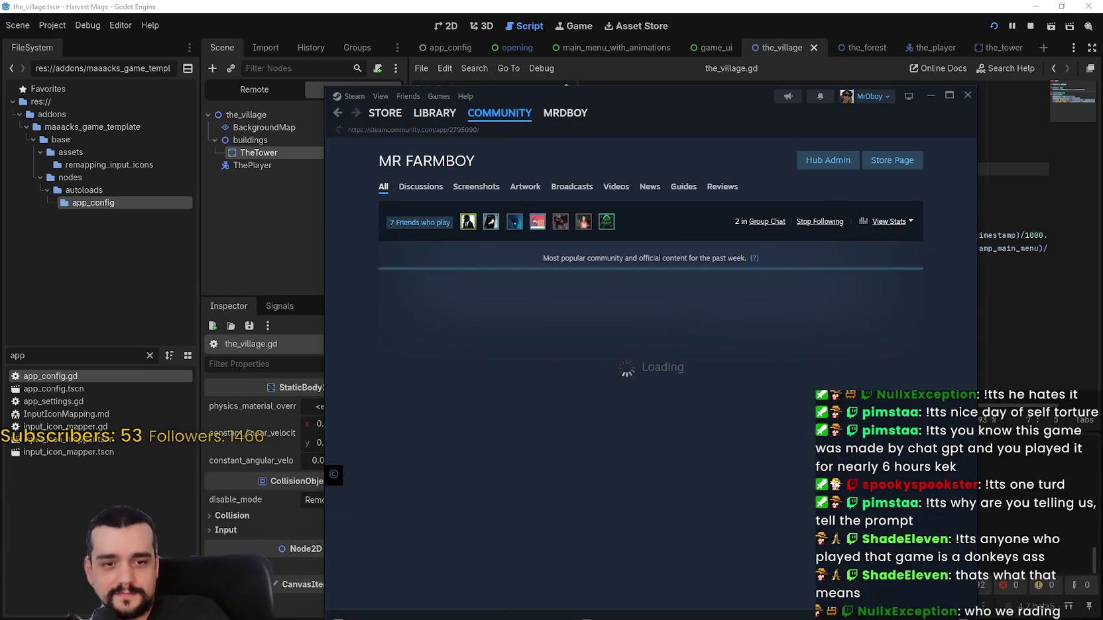
pyautogui.hotkey('alt', 'Tab')
pyautogui.rightClick(876, 355)
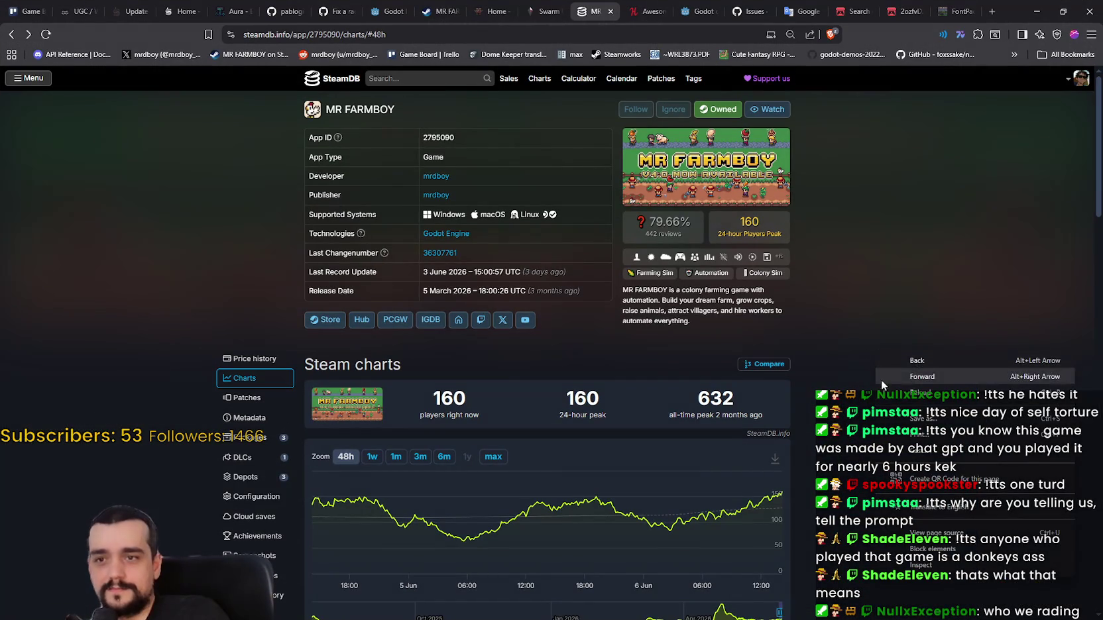
pyautogui.click(901, 394)
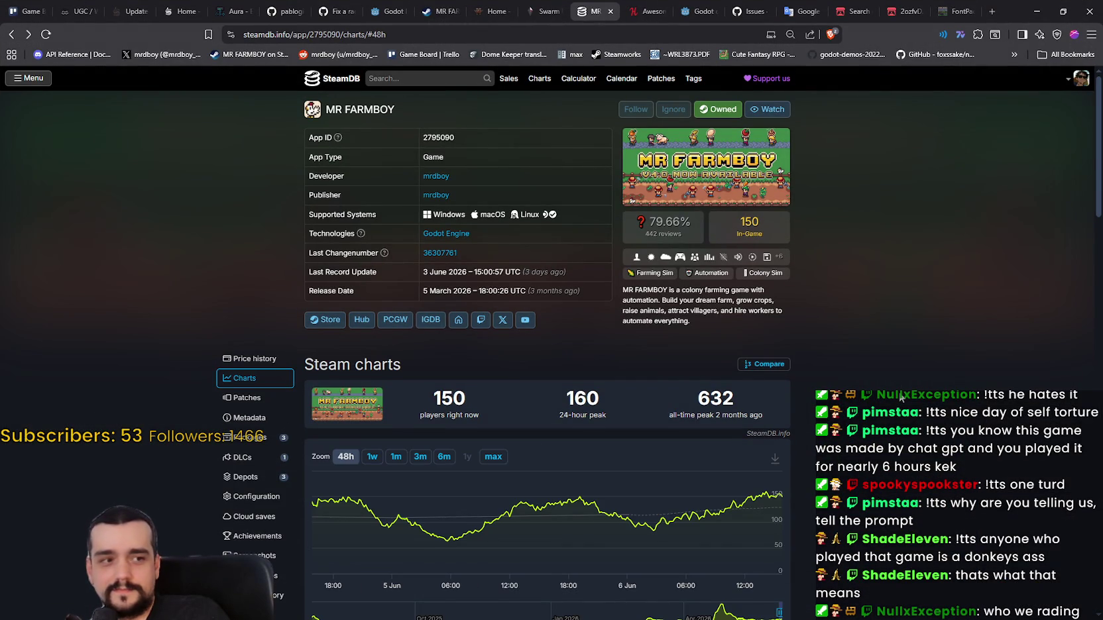
pyautogui.scroll(-2, 902, 396)
pyautogui.scroll(1, 901, 397)
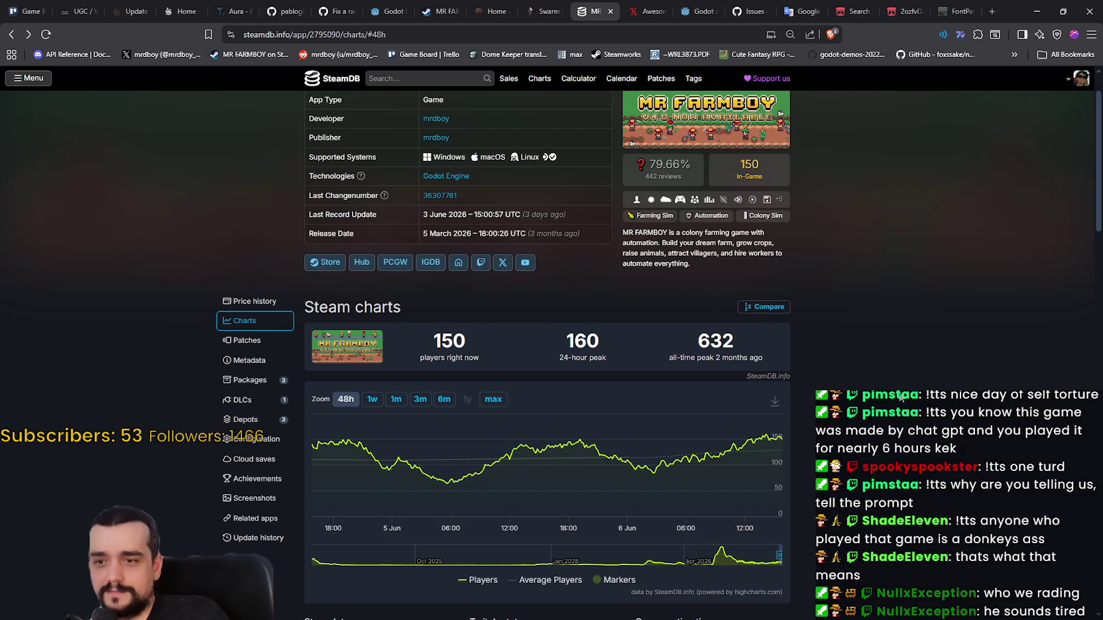
pyautogui.scroll(1, 927, 165)
pyautogui.hotkey('alt', 'Tab')
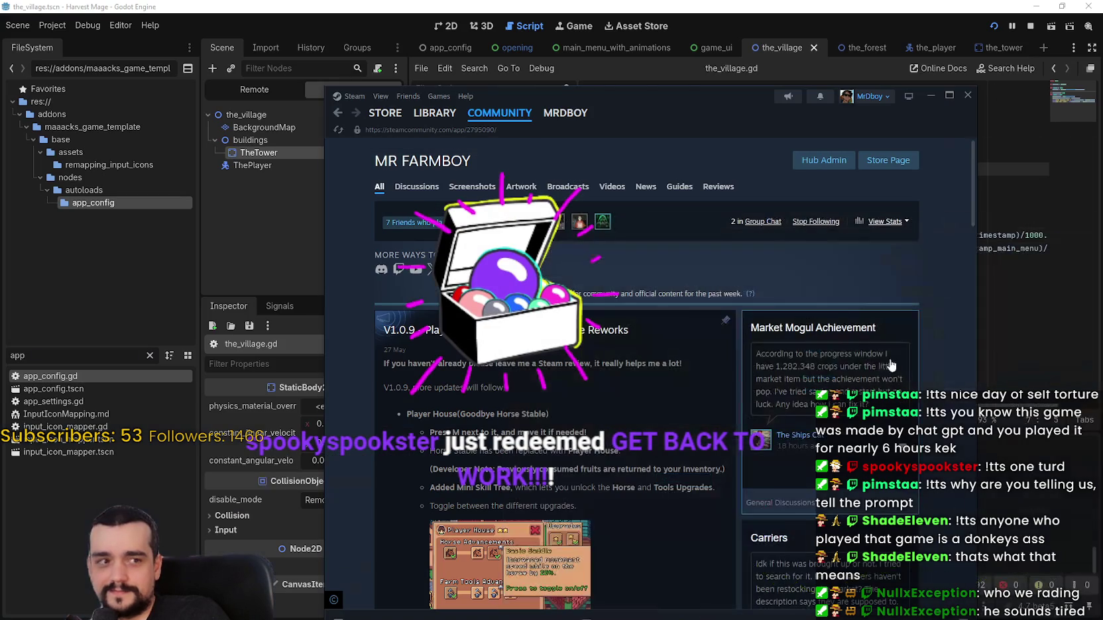
pyautogui.scroll(-2, 861, 424)
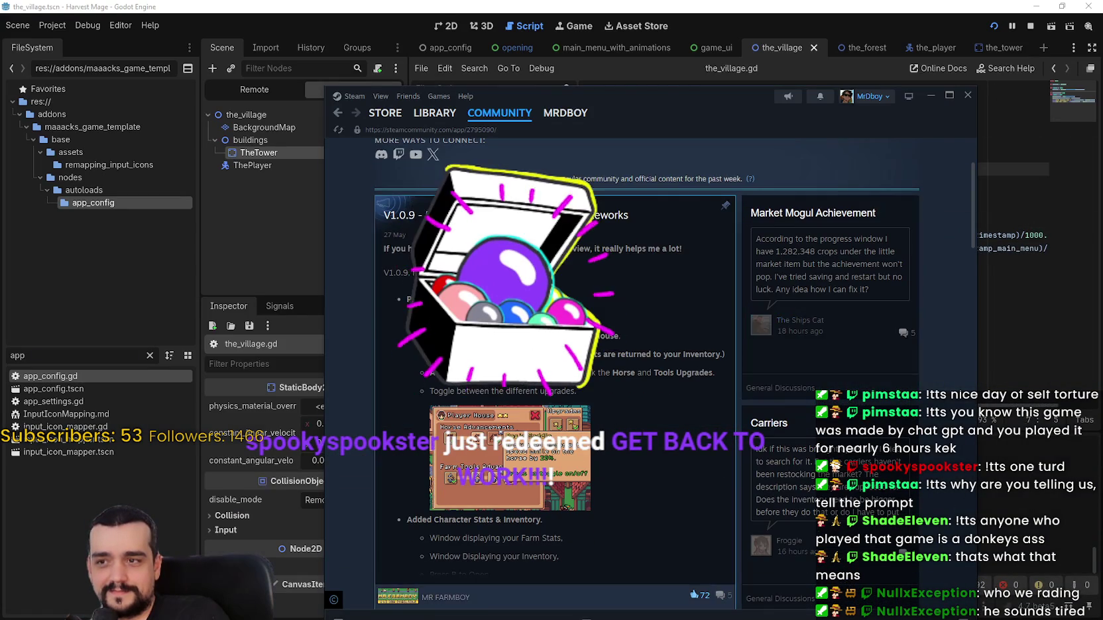
pyautogui.scroll(2, 862, 424)
pyautogui.click(416, 186)
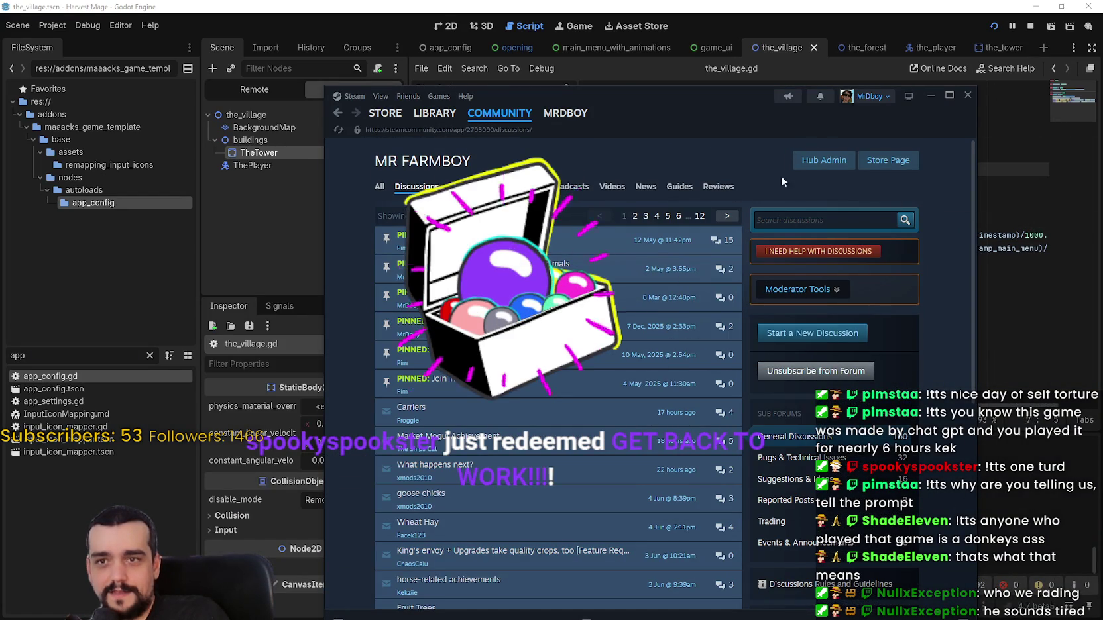
pyautogui.click(873, 167)
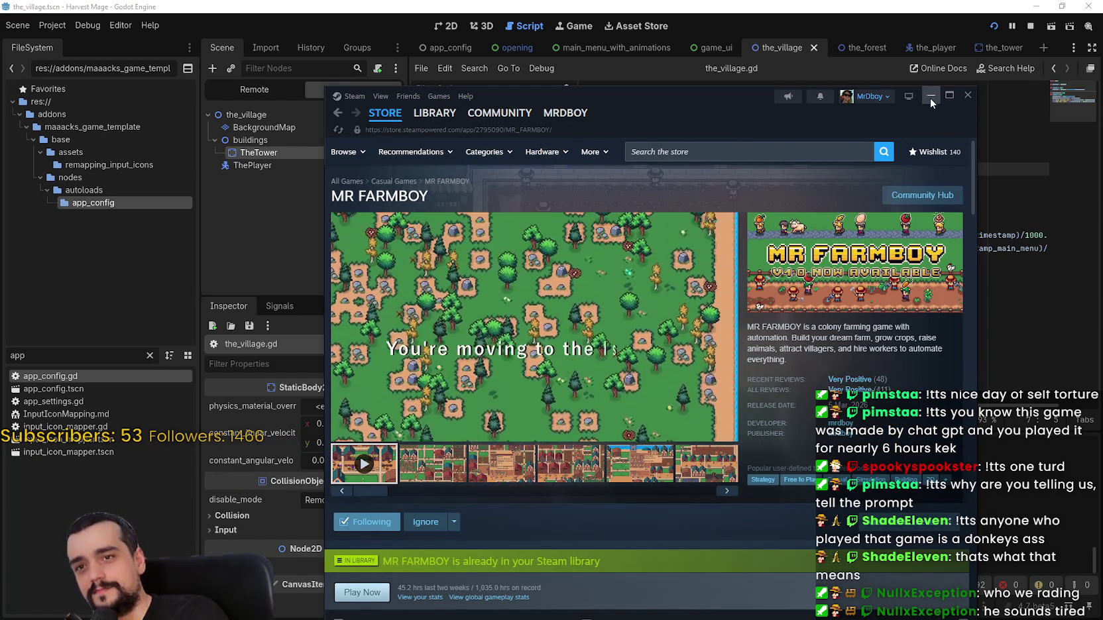
pyautogui.click(930, 98)
# - Return to the_village.gd, launch Harvest Mage, and start walking the character right
pyautogui.click(888, 337)
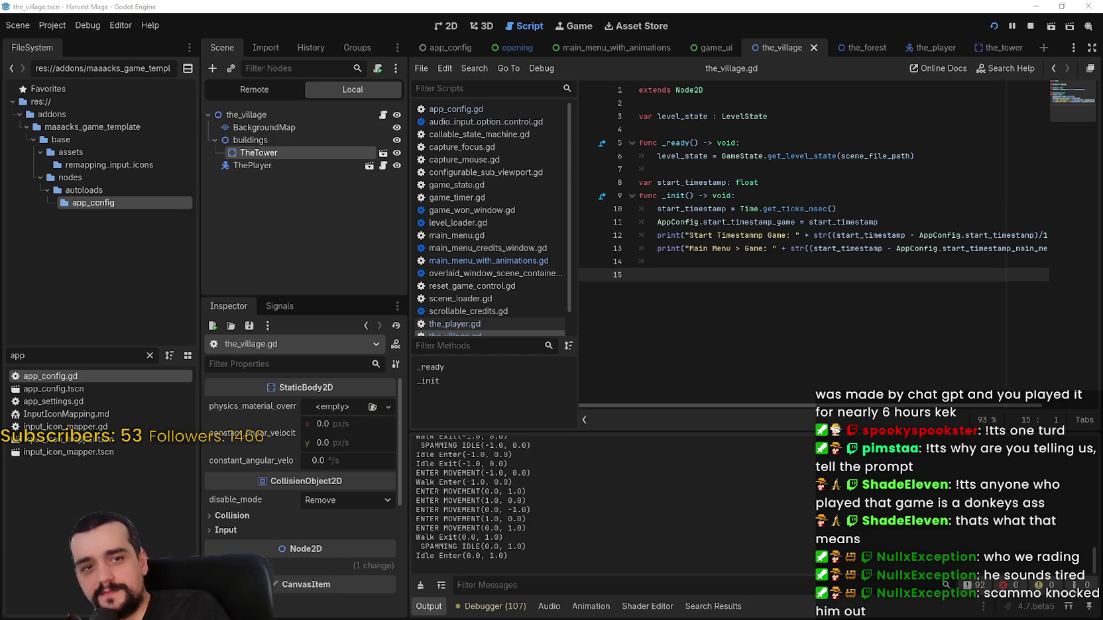
pyautogui.click(934, 169)
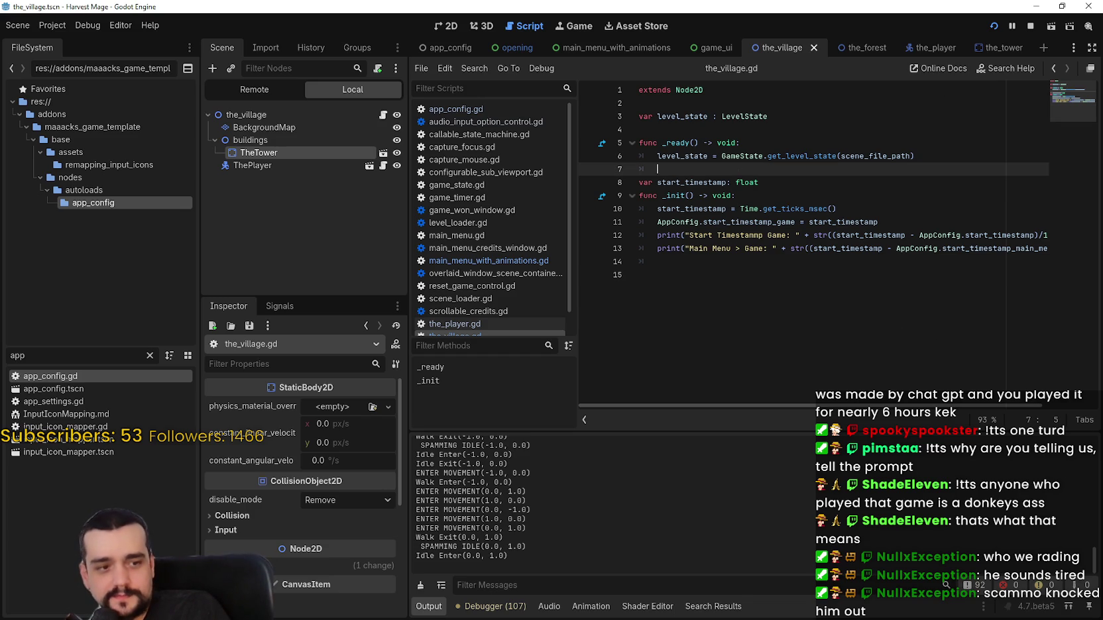
pyautogui.hotkey('alt', 'Tab')
pyautogui.press('Right')
# - Walk the character around the tower with the arrow keys, jumping along the way
pyautogui.press('Up')
pyautogui.press('space')
pyautogui.press('space')
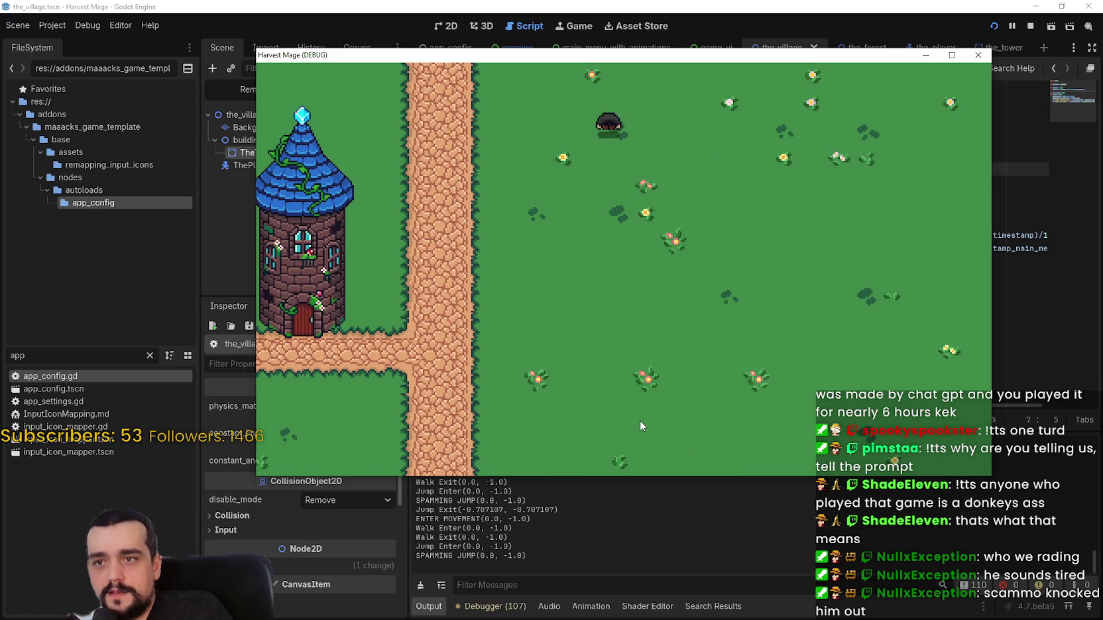
pyautogui.press('Down')
pyautogui.press('space')
pyautogui.press('Left')
pyautogui.press('Up')
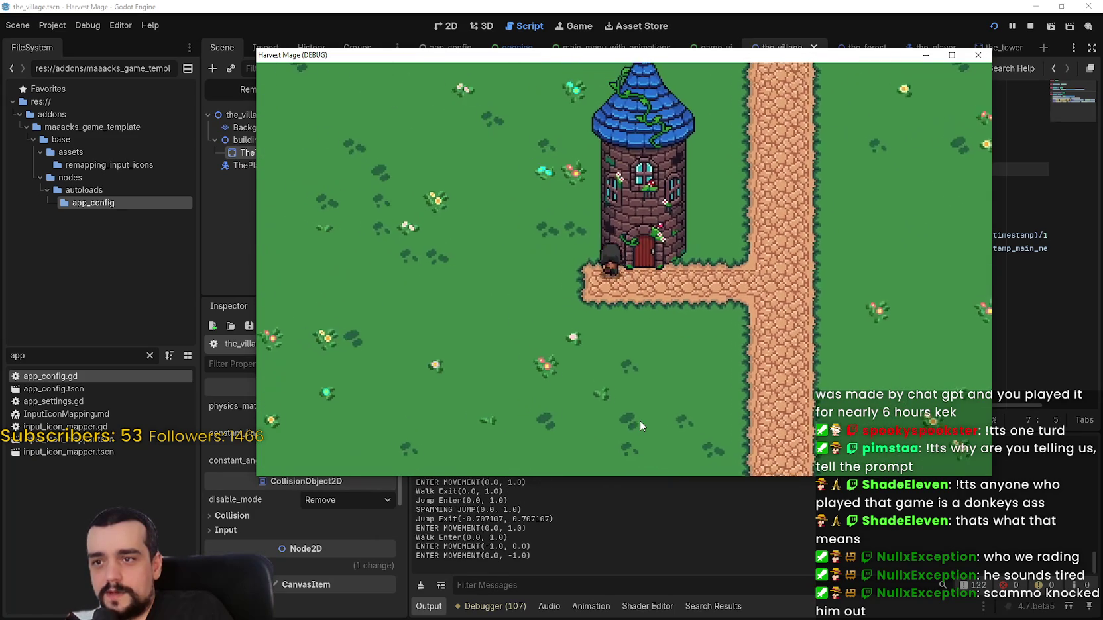
pyautogui.press('Right')
pyautogui.press('space')
pyautogui.press('Down')
pyautogui.press('Right')
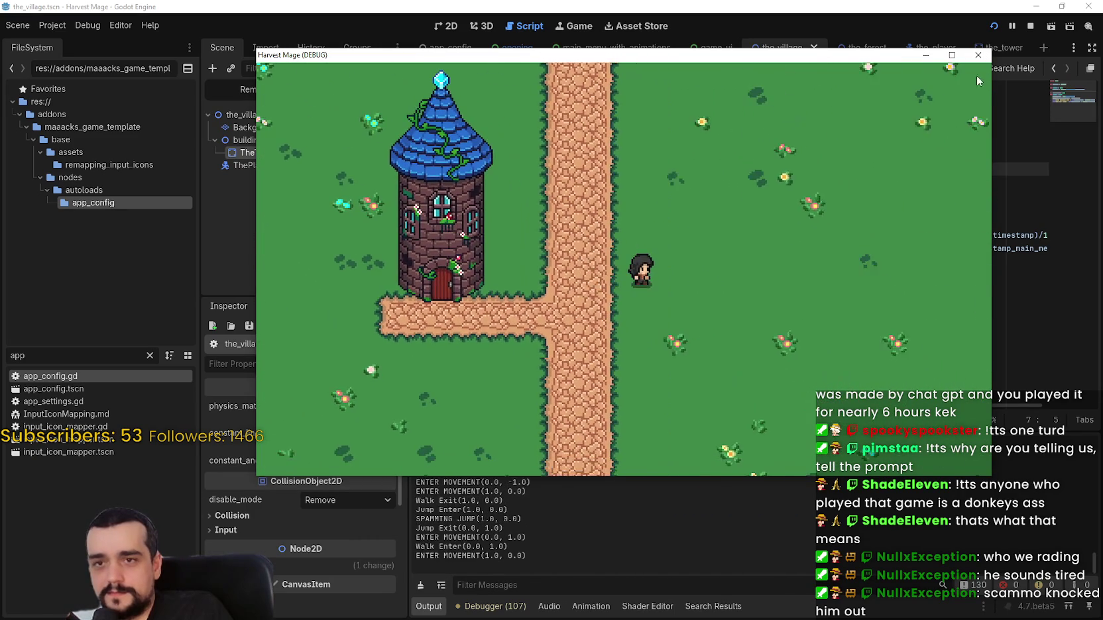
# - Stop the game, check lines 8–14 of the_village.gd, and select _init on line 9
pyautogui.click(977, 55)
pyautogui.click(769, 312)
pyautogui.click(763, 262)
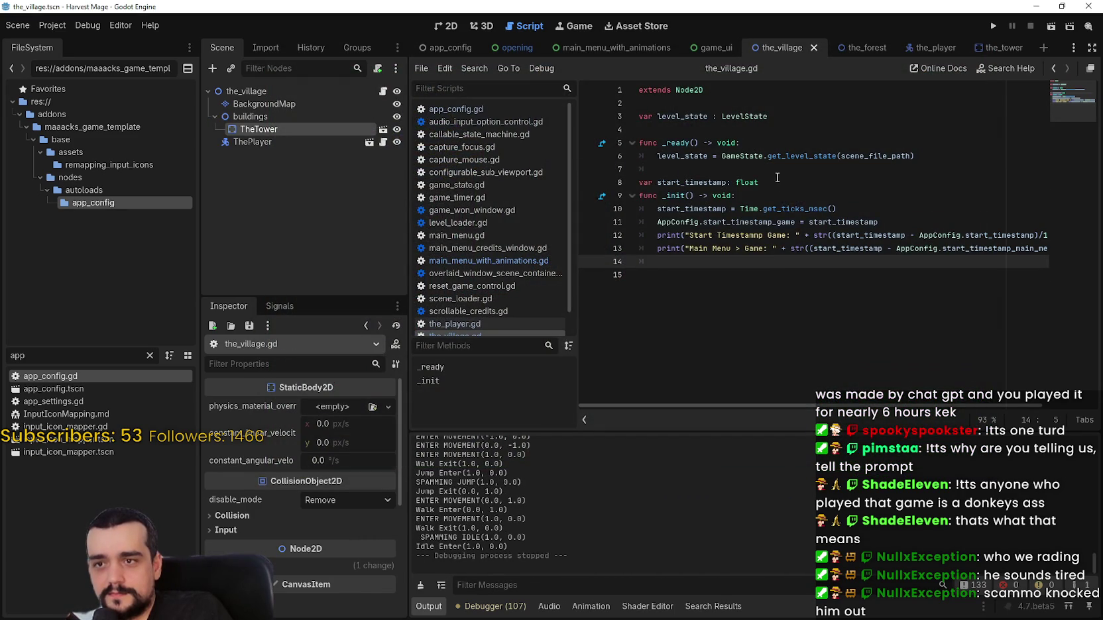
pyautogui.click(778, 178)
pyautogui.click(922, 211)
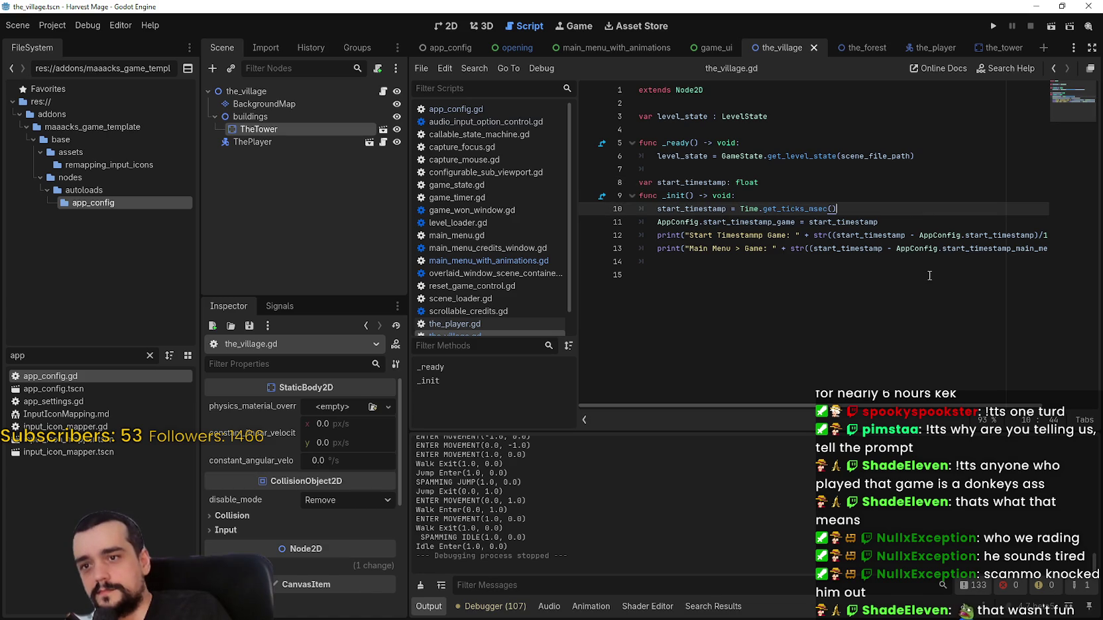
pyautogui.click(891, 222)
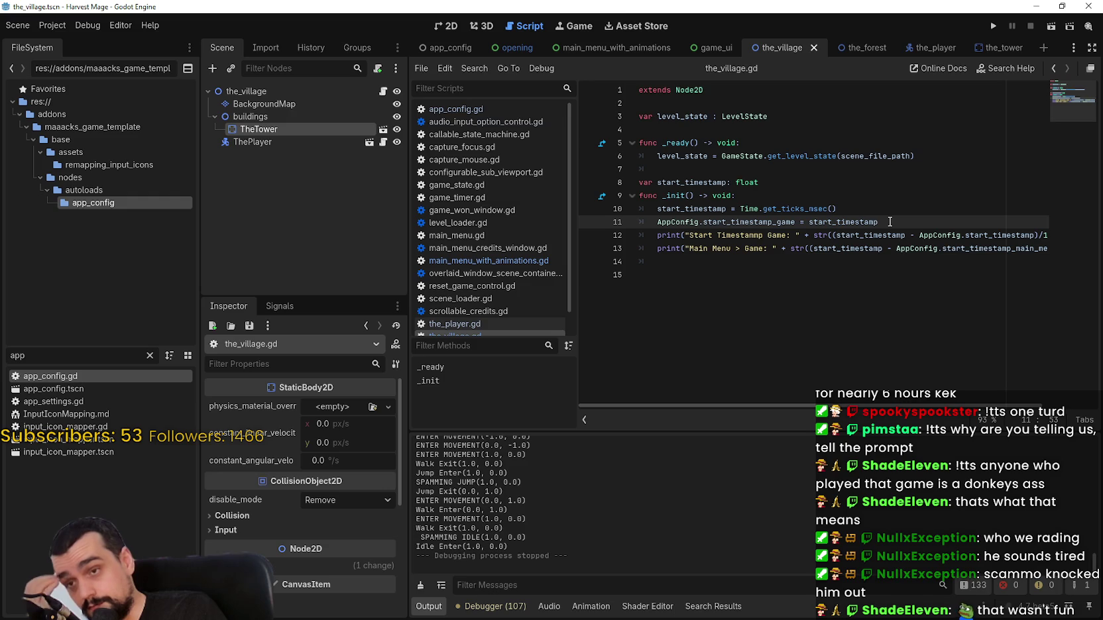
pyautogui.doubleClick(675, 196)
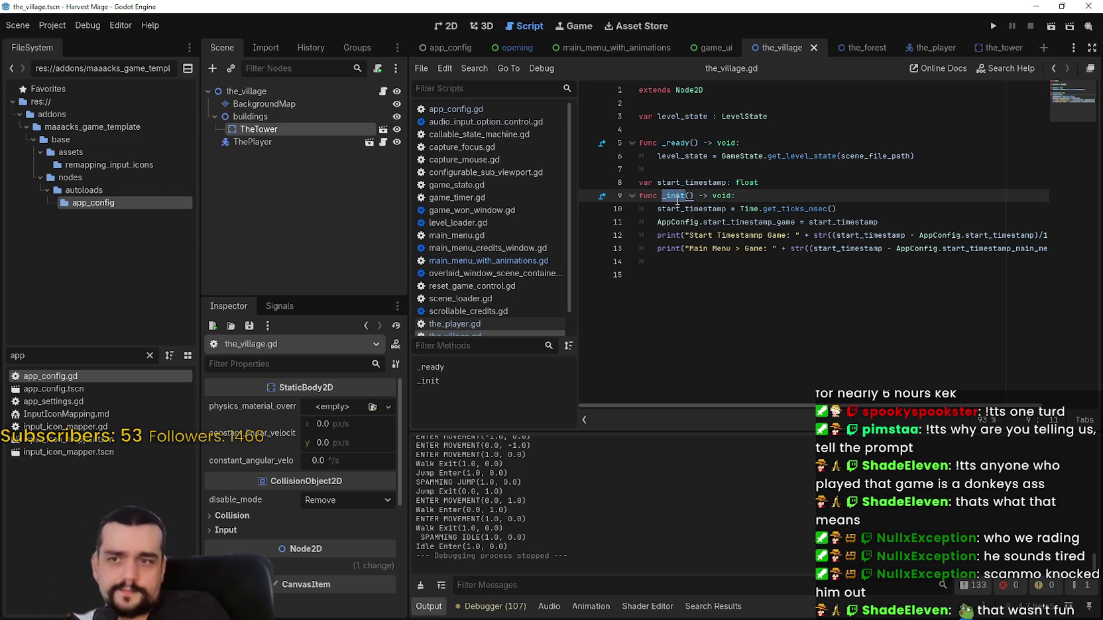
# - Undo the _init rename attempt and delete the duplicate start_timestamp declaration
pyautogui.write('read')
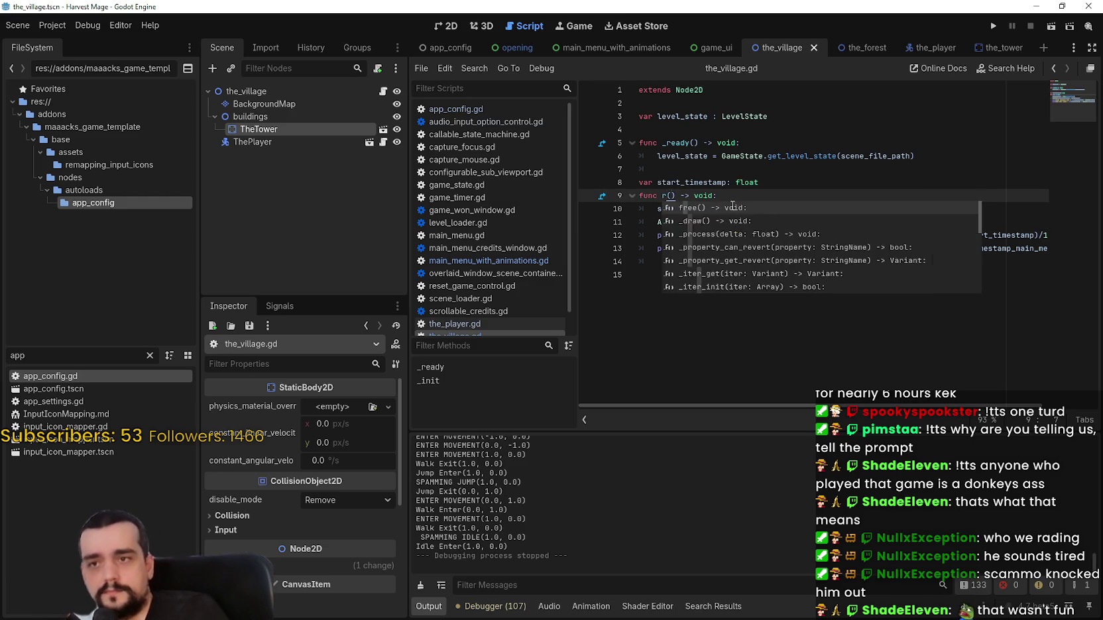
pyautogui.press('BackSpace')
pyautogui.press('BackSpace')
pyautogui.press('BackSpace')
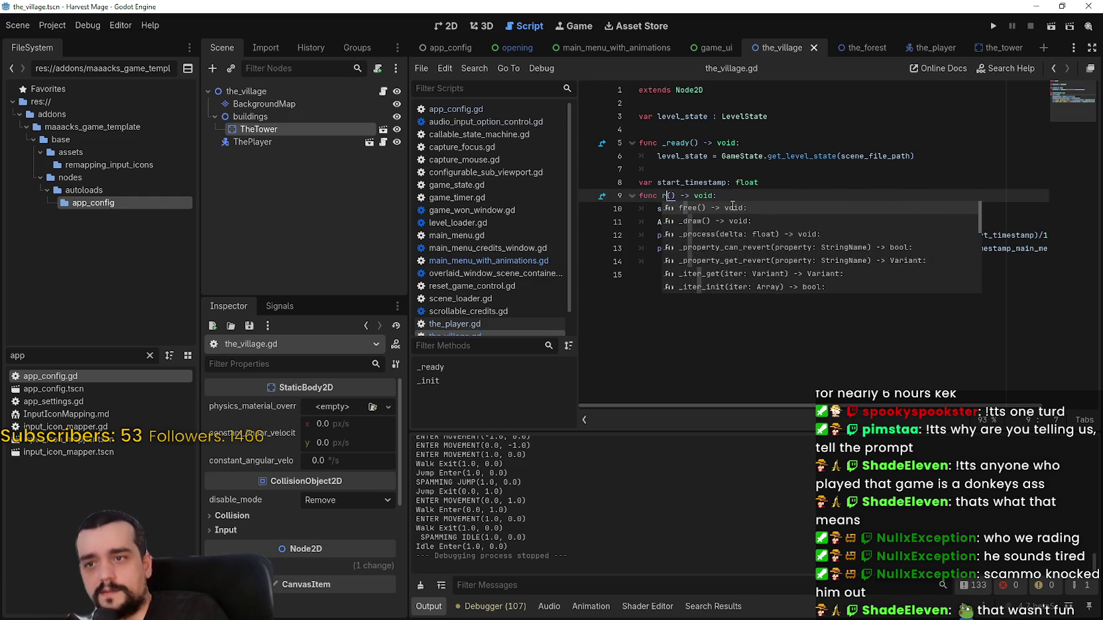
pyautogui.click(704, 135)
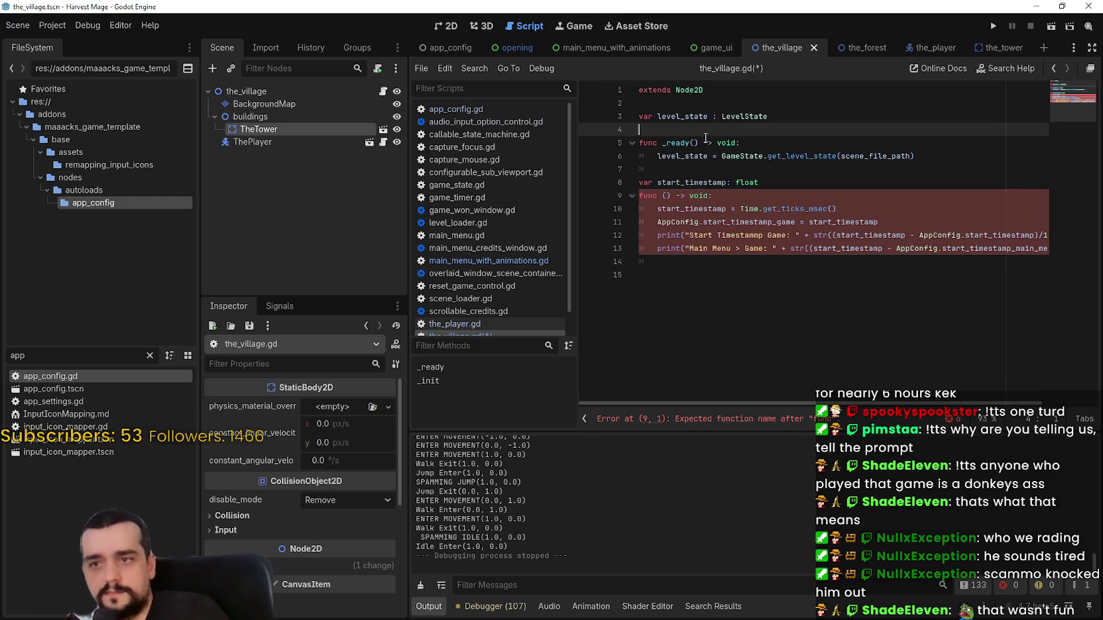
pyautogui.hotkey('ctrl', 'z')
pyautogui.hotkey('ctrl', 'z')
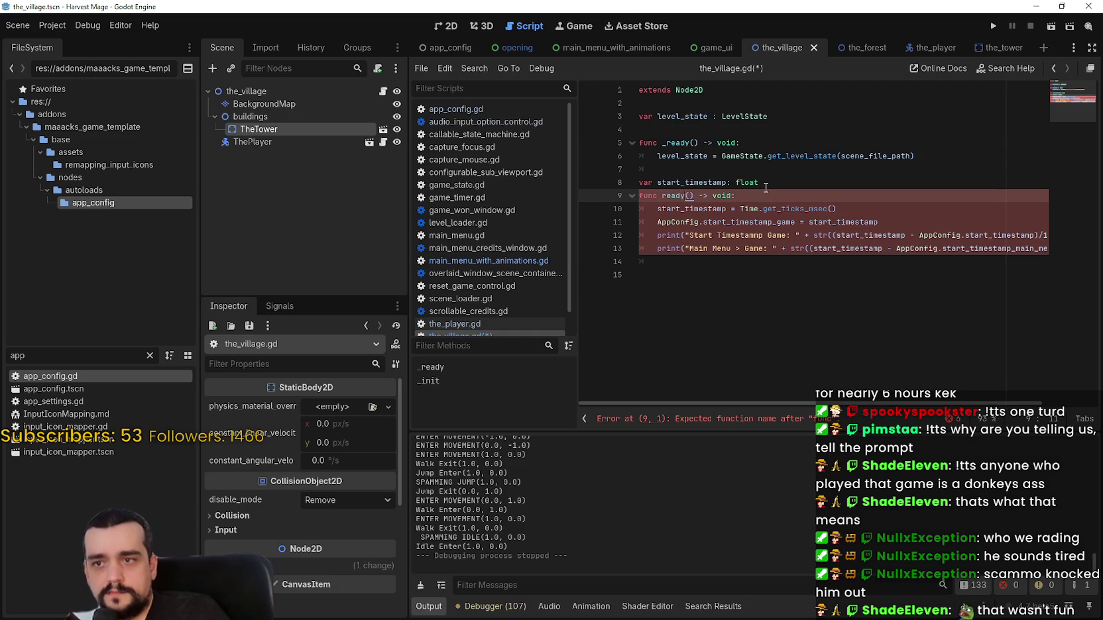
pyautogui.hotkey('ctrl', 'z')
pyautogui.hotkey('ctrl', 'z')
pyautogui.hotkey('ctrl', 'z')
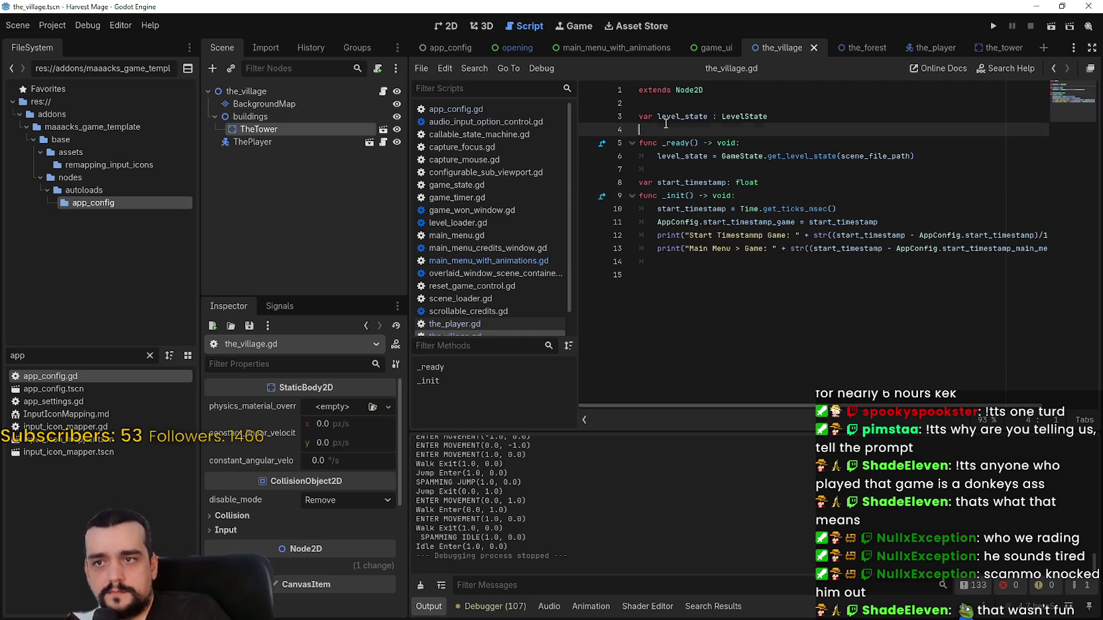
pyautogui.moveTo(819, 179); pyautogui.dragTo(736, 169)
pyautogui.press('BackSpace')
pyautogui.press('BackSpace')
pyautogui.press('BackSpace')
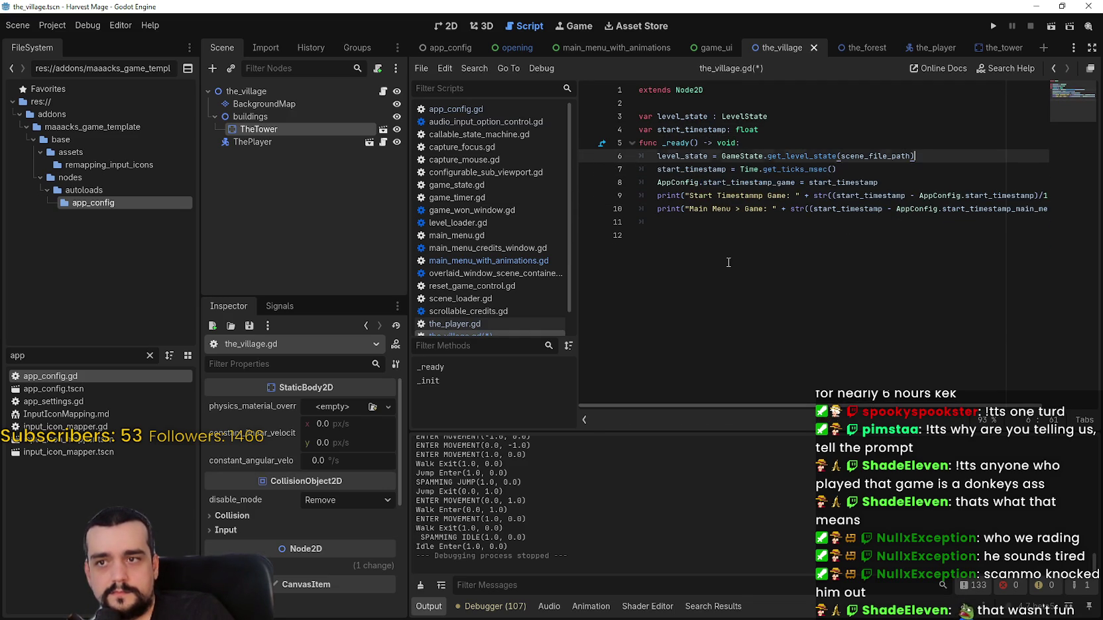
# - Move the timestamp line to the top of _ready and delete its original duplicate
pyautogui.hotkey('ctrl', 'End')
pyautogui.moveTo(854, 169); pyautogui.dragTo(652, 169)
pyautogui.click(761, 143)
pyautogui.press('Return')
pyautogui.hotkey('ctrl', 'v')
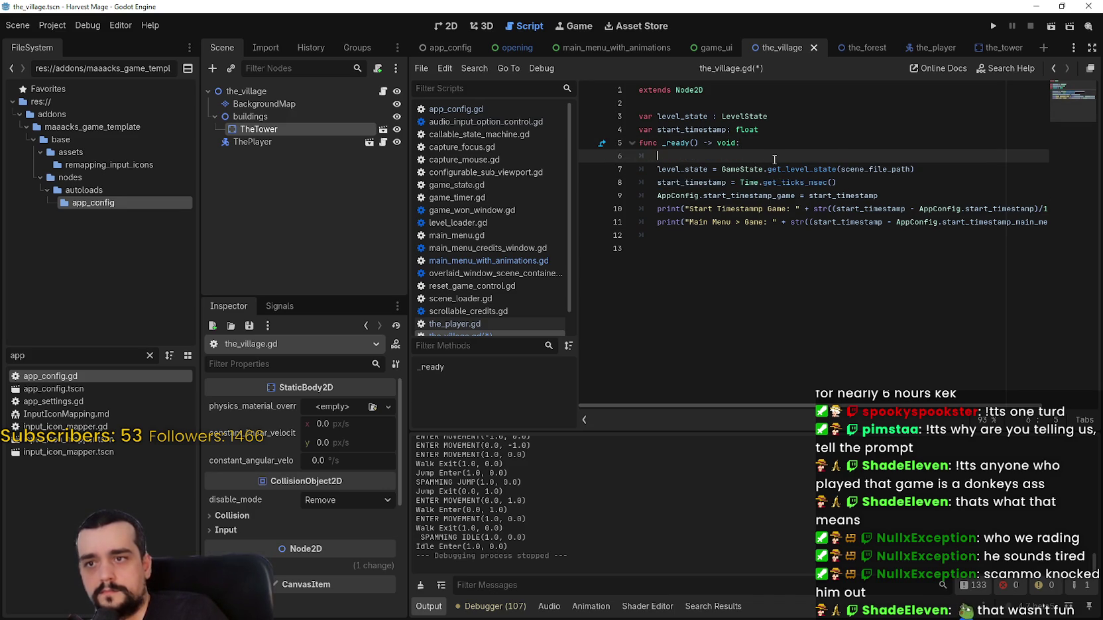
pyautogui.moveTo(794, 196); pyautogui.dragTo(659, 192)
pyautogui.moveTo(837, 182); pyautogui.dragTo(587, 185)
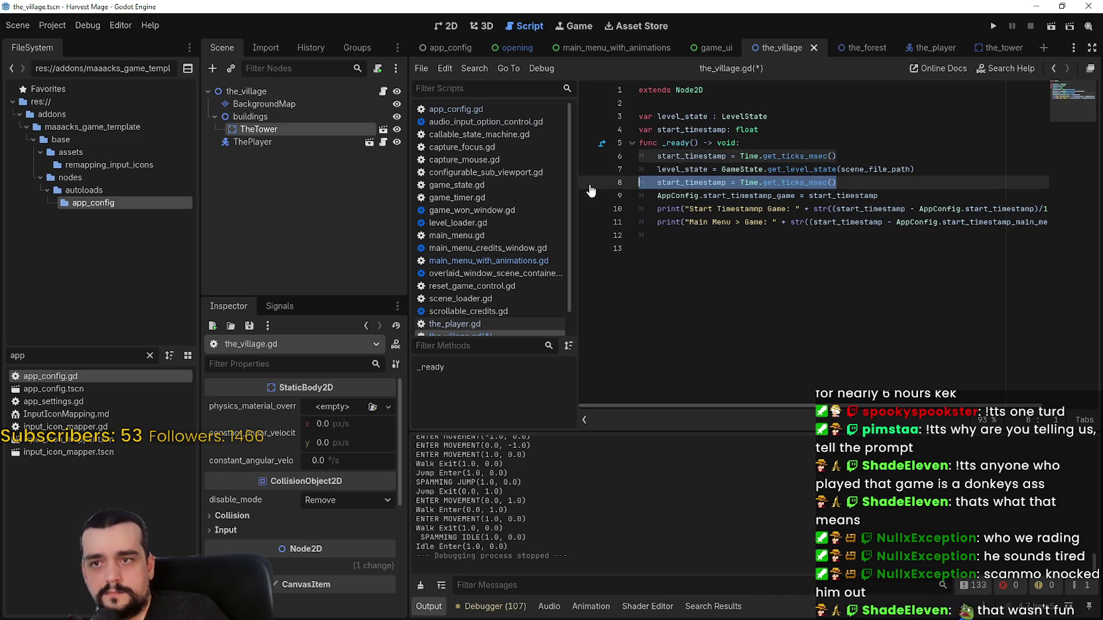
pyautogui.press('BackSpace')
# - Move the AppConfig and print lines below the timestamp, remove blank lines, and save
pyautogui.moveTo(661, 222); pyautogui.dragTo(644, 178)
pyautogui.hotkey('ctrl', 'c')
pyautogui.press('BackSpace')
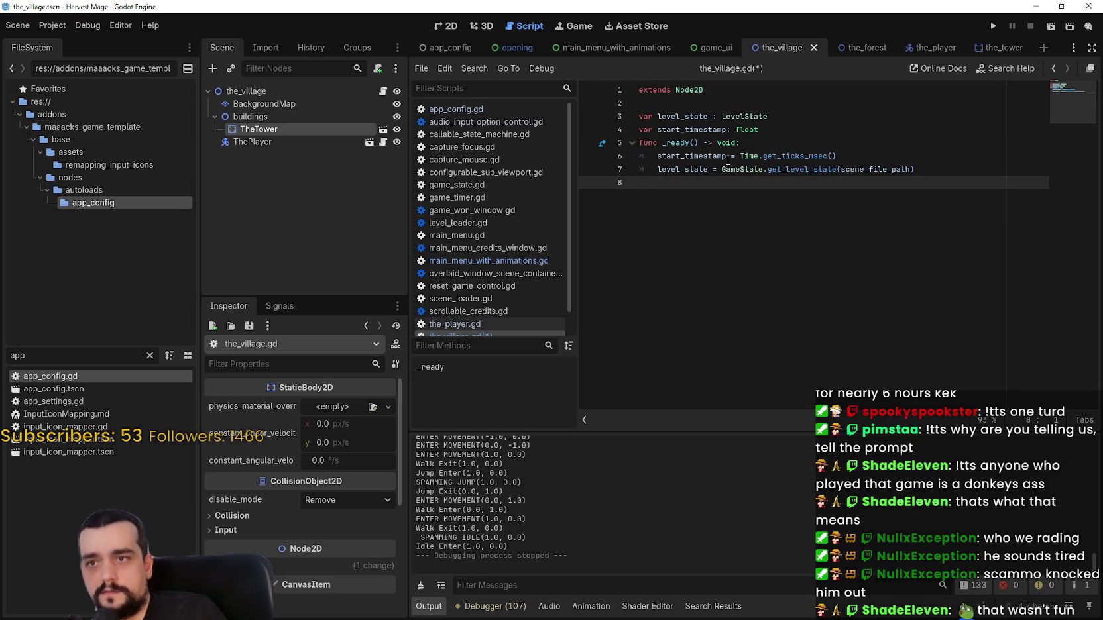
pyautogui.click(833, 155)
pyautogui.press('Return')
pyautogui.hotkey('ctrl', 'v')
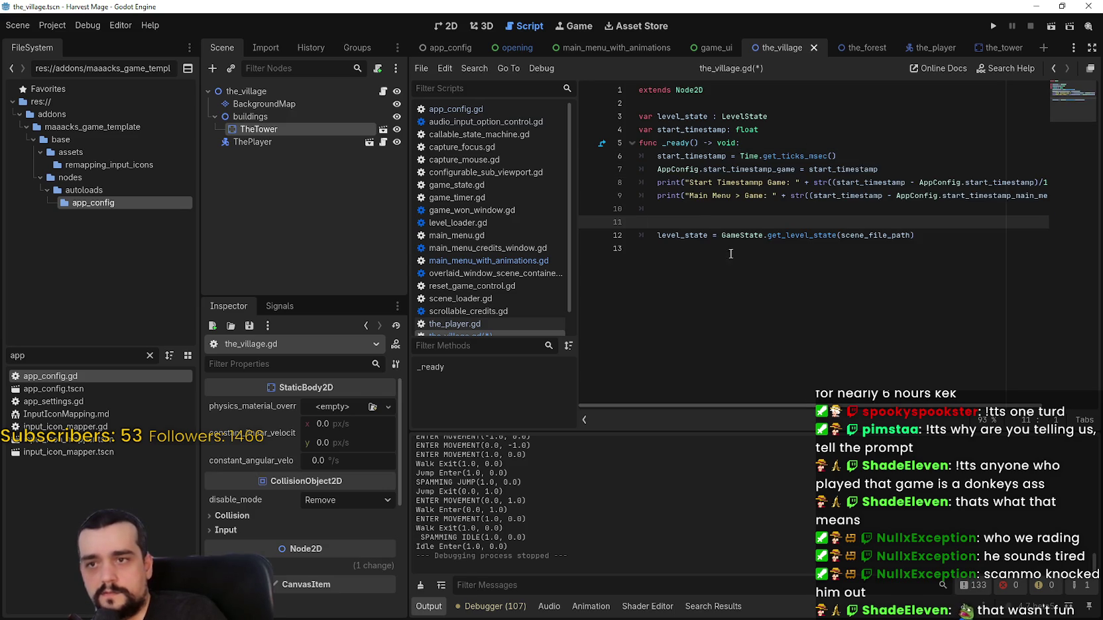
pyautogui.press('BackSpace')
pyautogui.press('Delete')
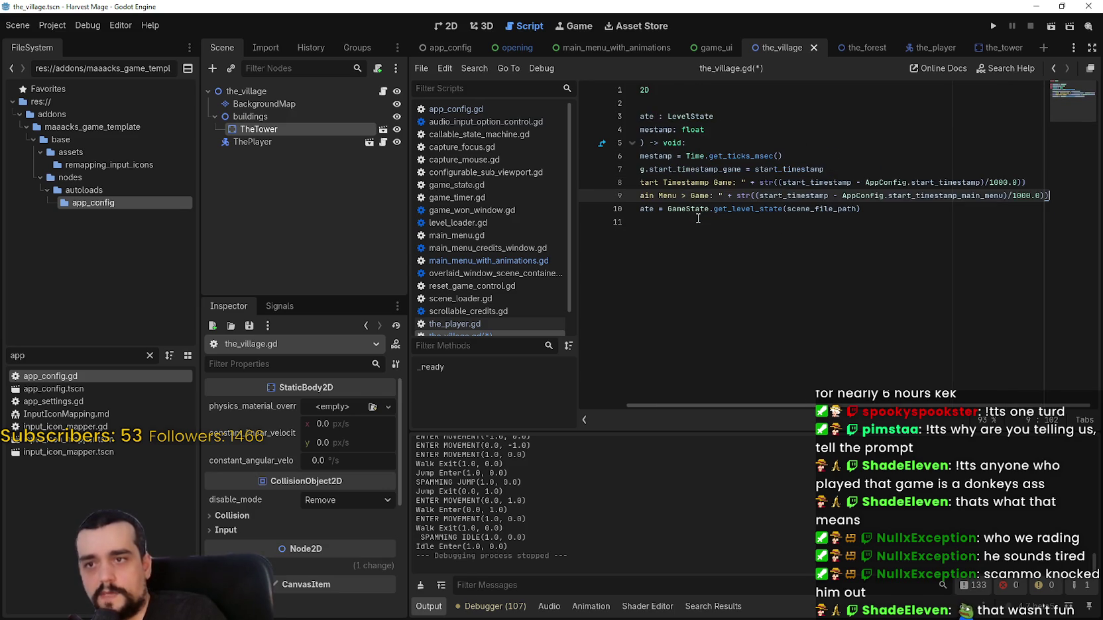
pyautogui.hotkey('ctrl', 's')
# - Run Harvest Mage, start and confirm a New Game, then move the window to reveal the script
pyautogui.click(996, 27)
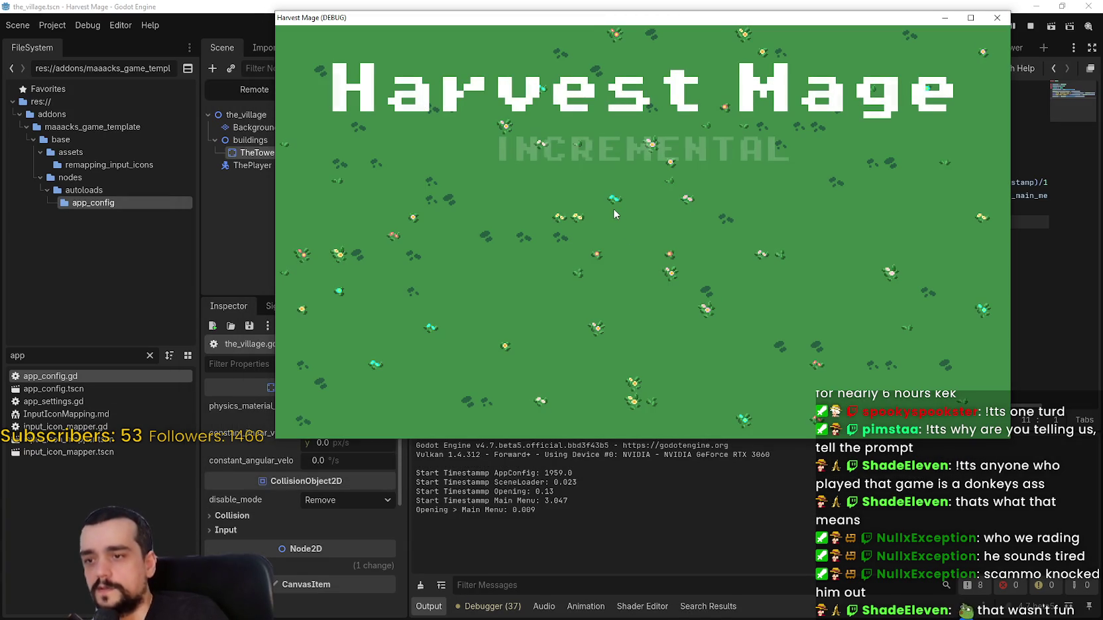
pyautogui.click(365, 202)
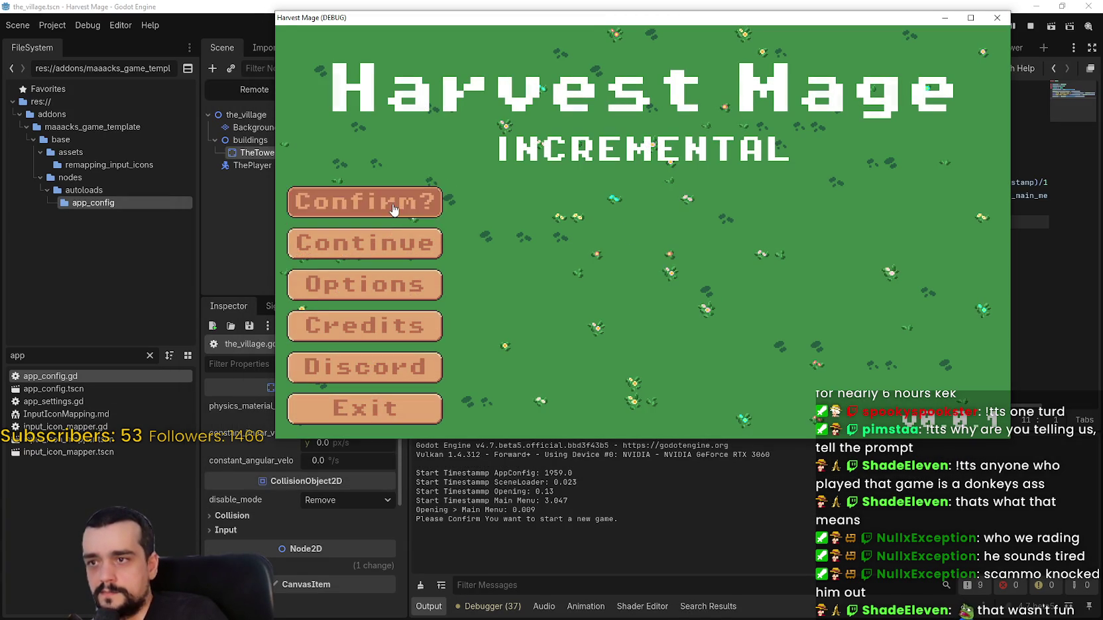
pyautogui.click(364, 202)
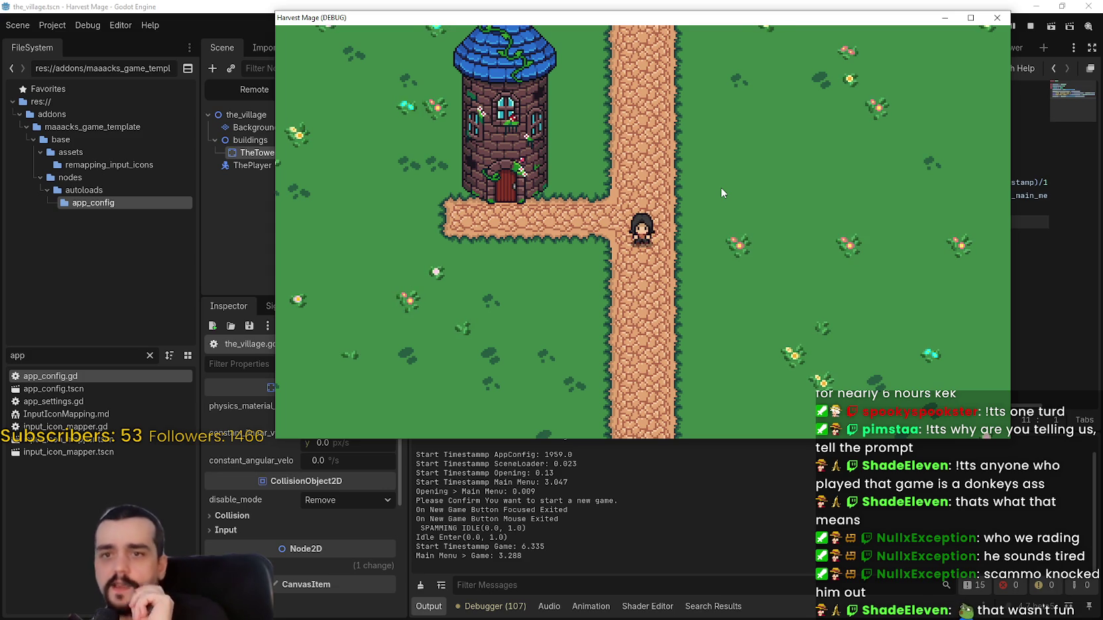
pyautogui.moveTo(732, 17); pyautogui.dragTo(708, 250)
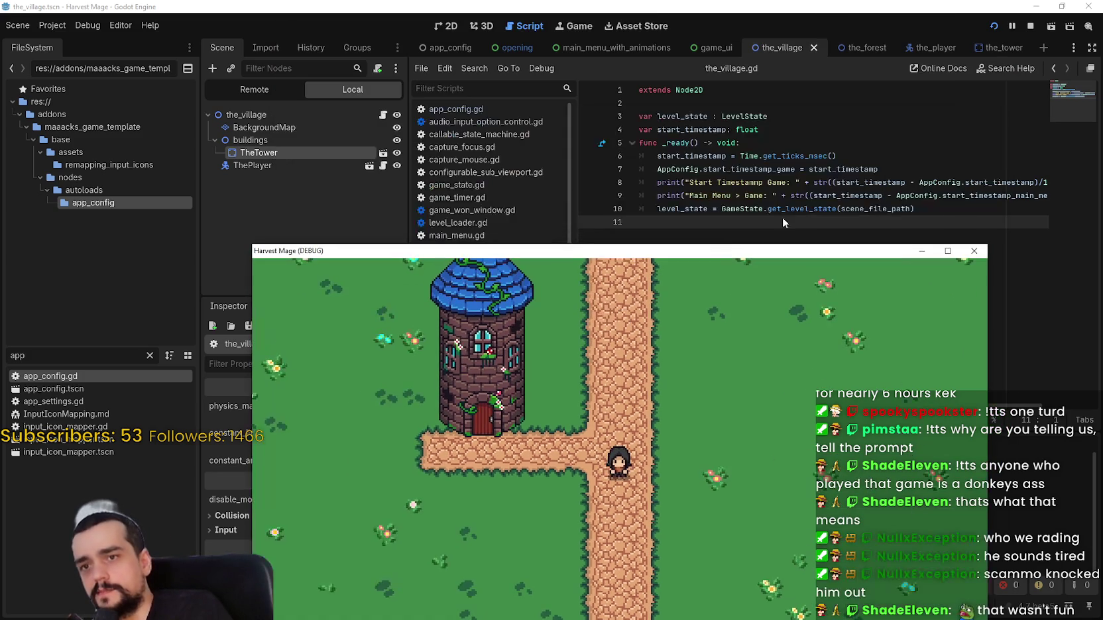
# - Stop the running game, which logged Main Menu > Game at 3.288
pyautogui.click(1030, 27)
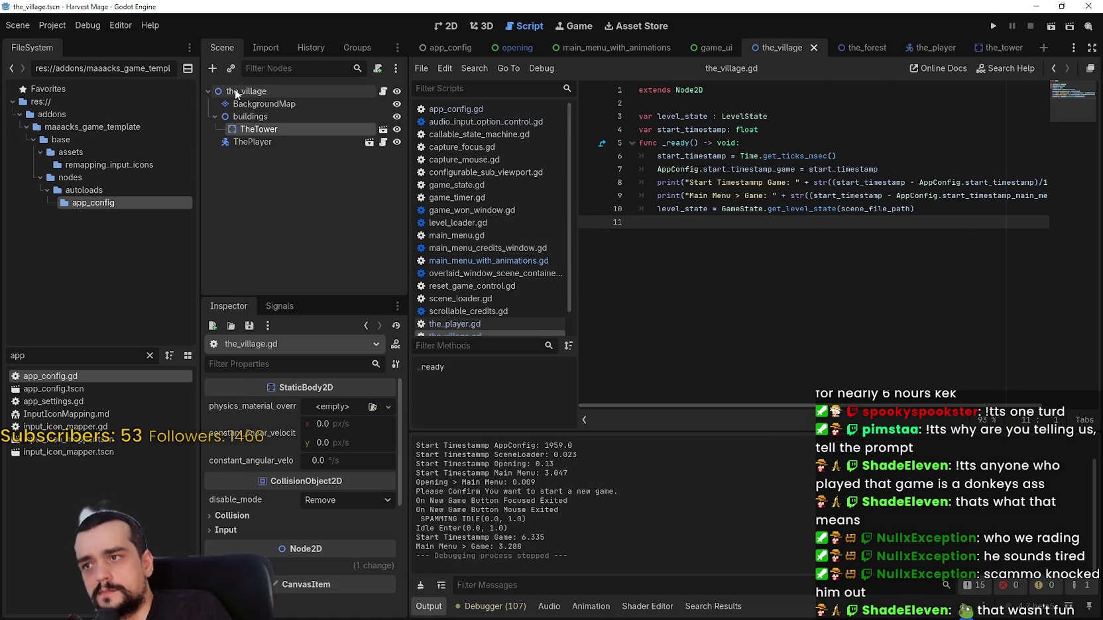
pyautogui.moveTo(856, 405); pyautogui.dragTo(912, 410)
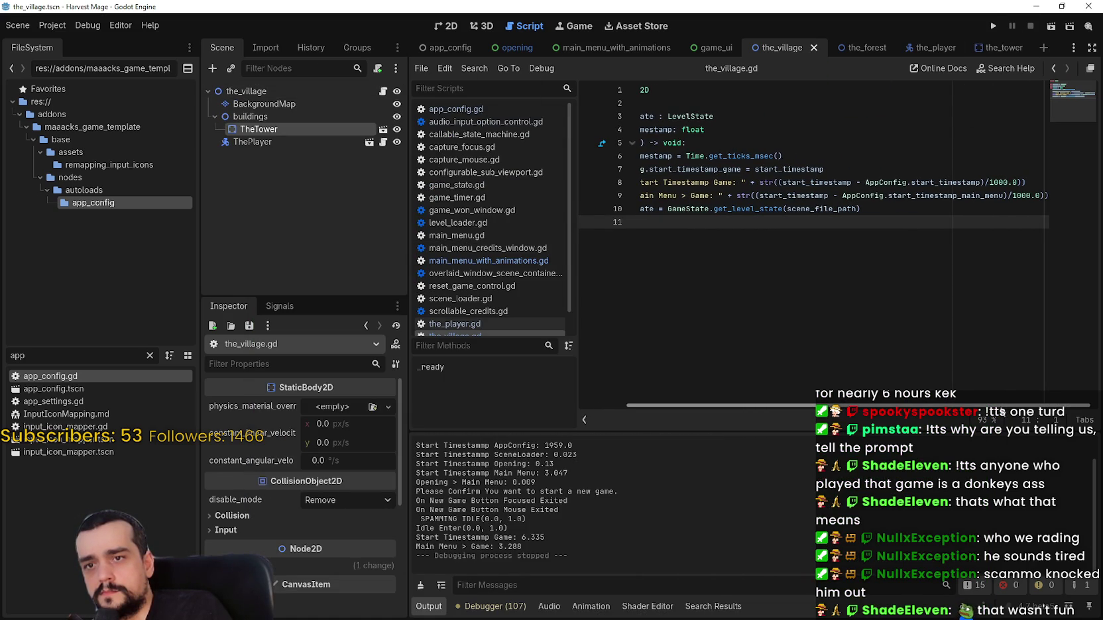
pyautogui.moveTo(851, 409)
pyautogui.mouseDown()
pyautogui.moveTo(804, 409)
pyautogui.moveTo(850, 409)
pyautogui.mouseUp()
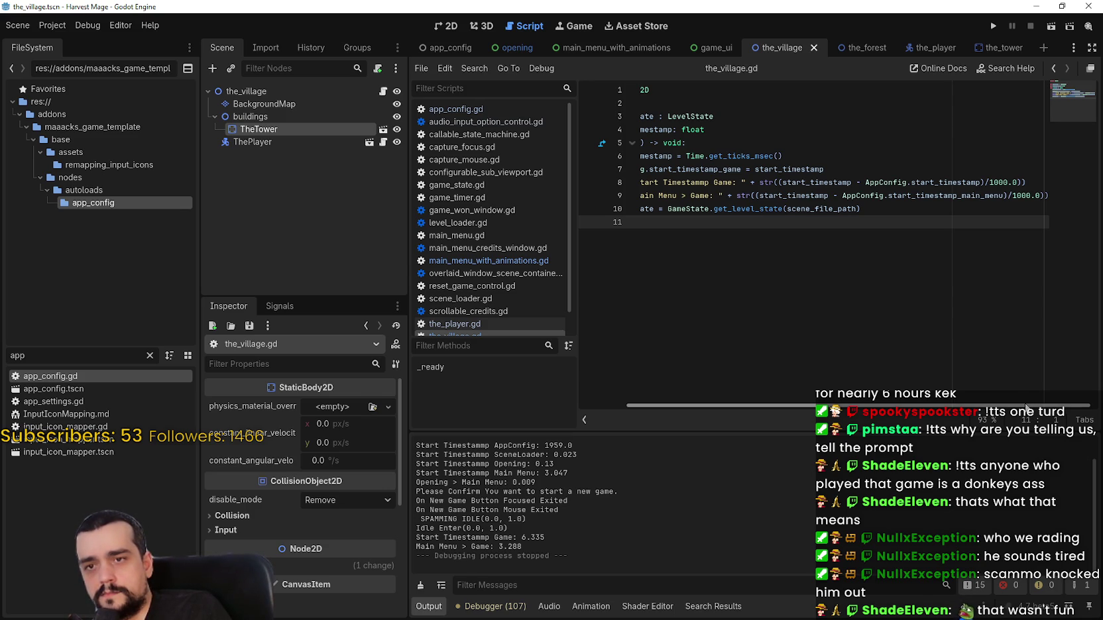
# - Review the Main Menu print line, then open the main_menu_with_animations scene
pyautogui.moveTo(1026, 407); pyautogui.dragTo(978, 407)
pyautogui.click(886, 196)
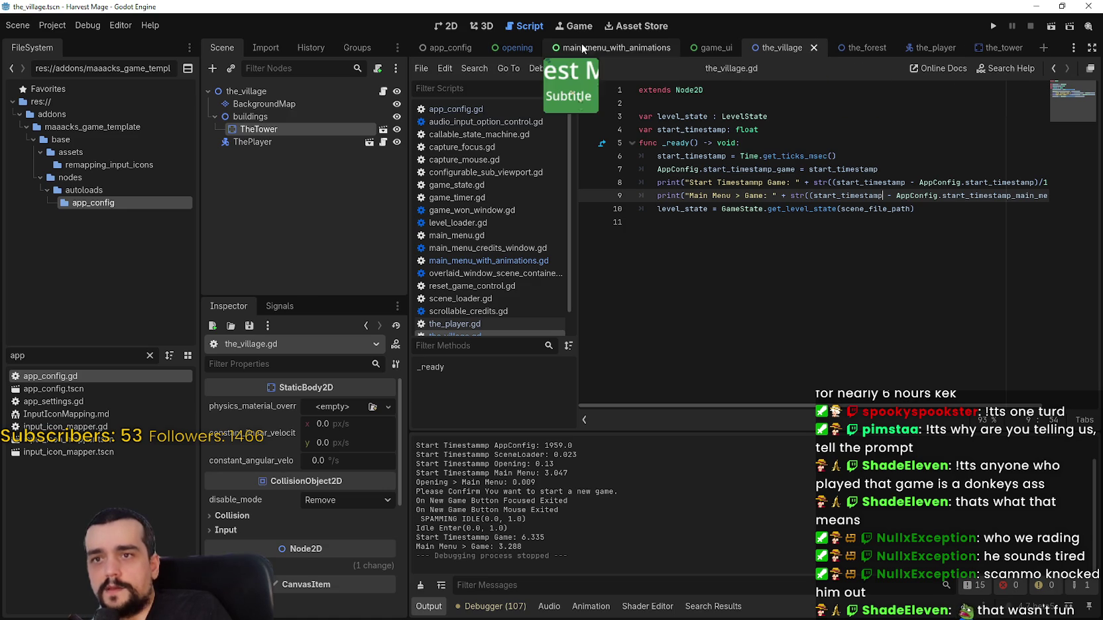
pyautogui.click(600, 47)
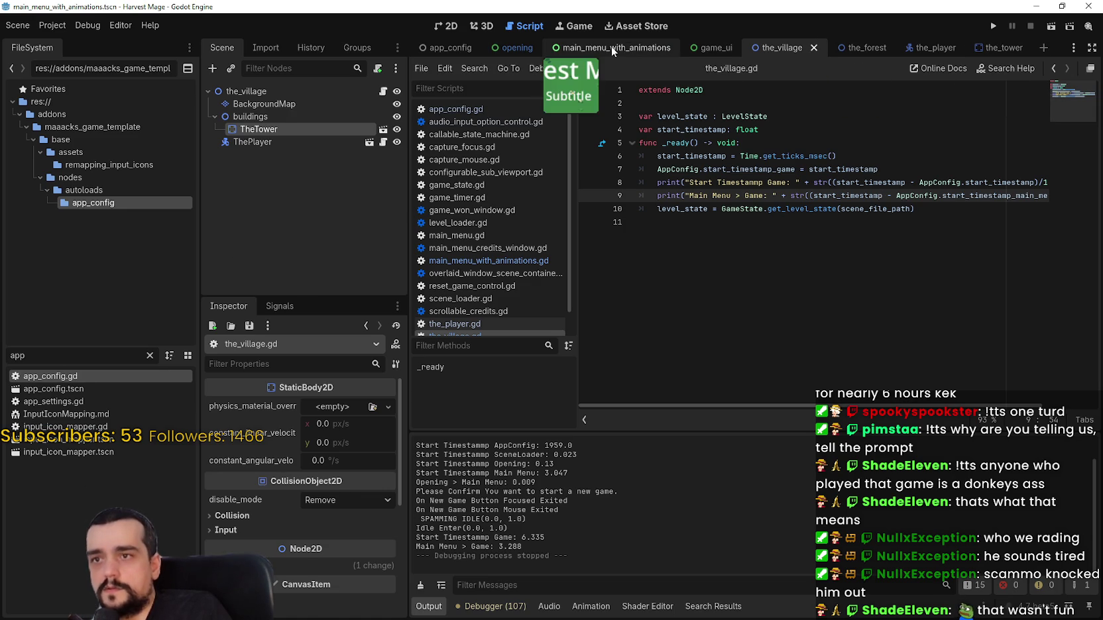
# - Open the main menu script and attempt to rename _init to ready
pyautogui.scroll(2, 378, 136)
pyautogui.click(378, 91)
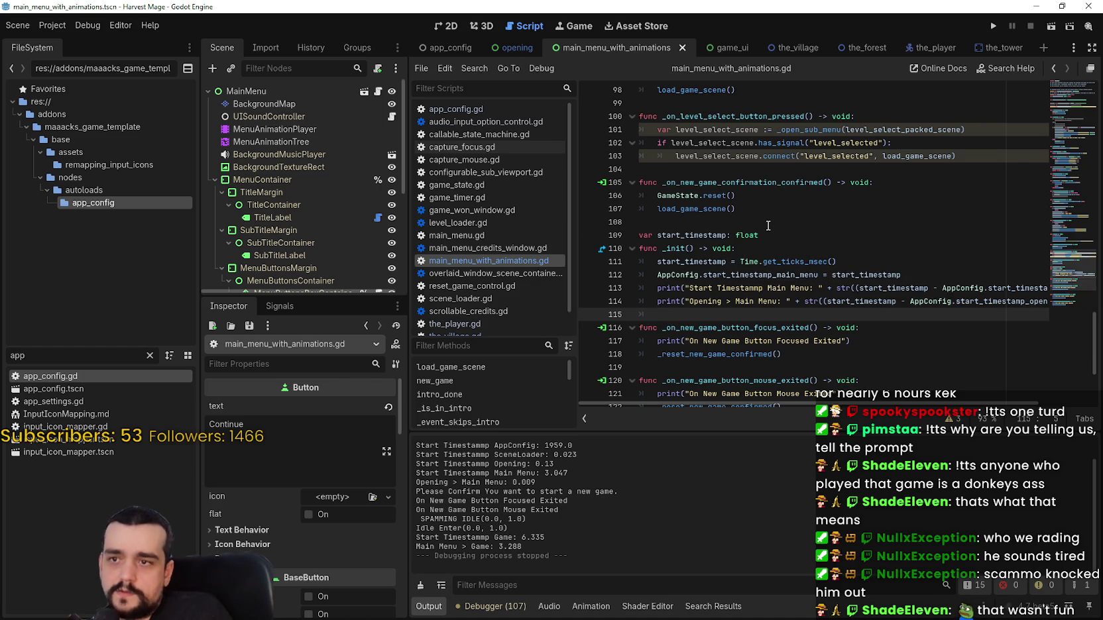
pyautogui.moveTo(1067, 269)
pyautogui.mouseDown()
pyautogui.moveTo(1080, 302)
pyautogui.moveTo(1078, 96)
pyautogui.moveTo(1052, 316)
pyautogui.mouseUp()
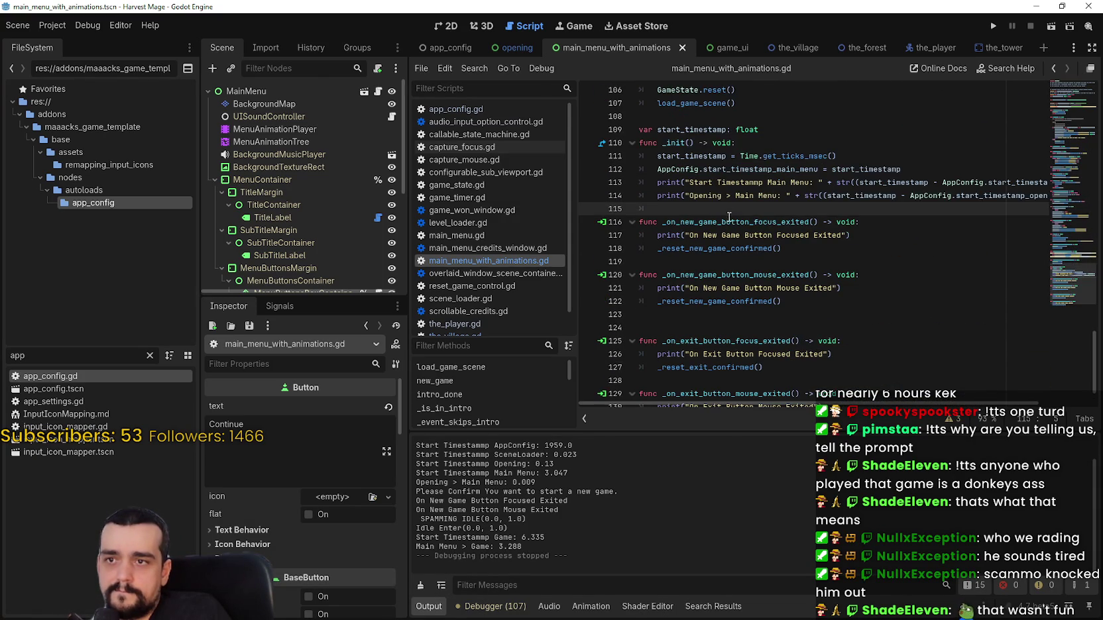
pyautogui.doubleClick(674, 143)
pyautogui.write('read')
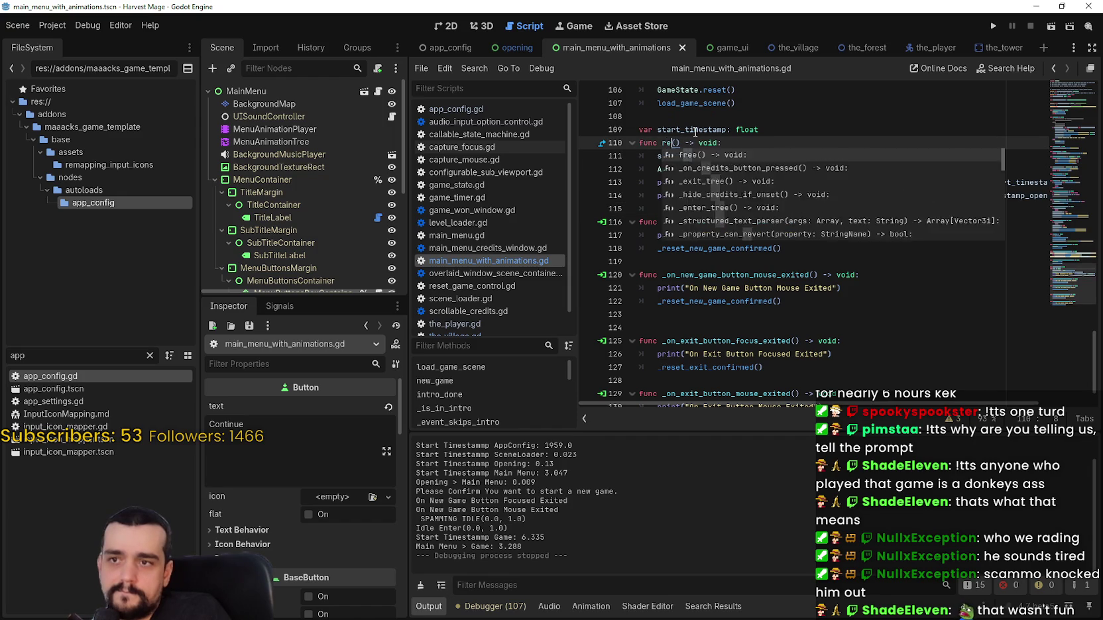
pyautogui.write('y')
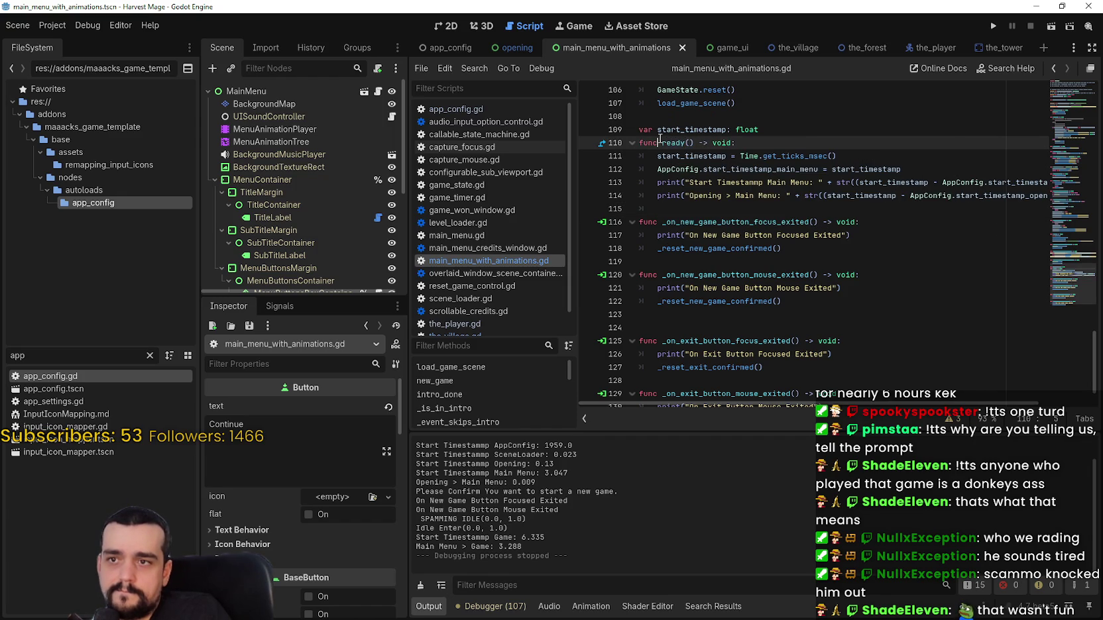
pyautogui.moveTo(747, 143); pyautogui.dragTo(614, 142)
pyautogui.write('f')
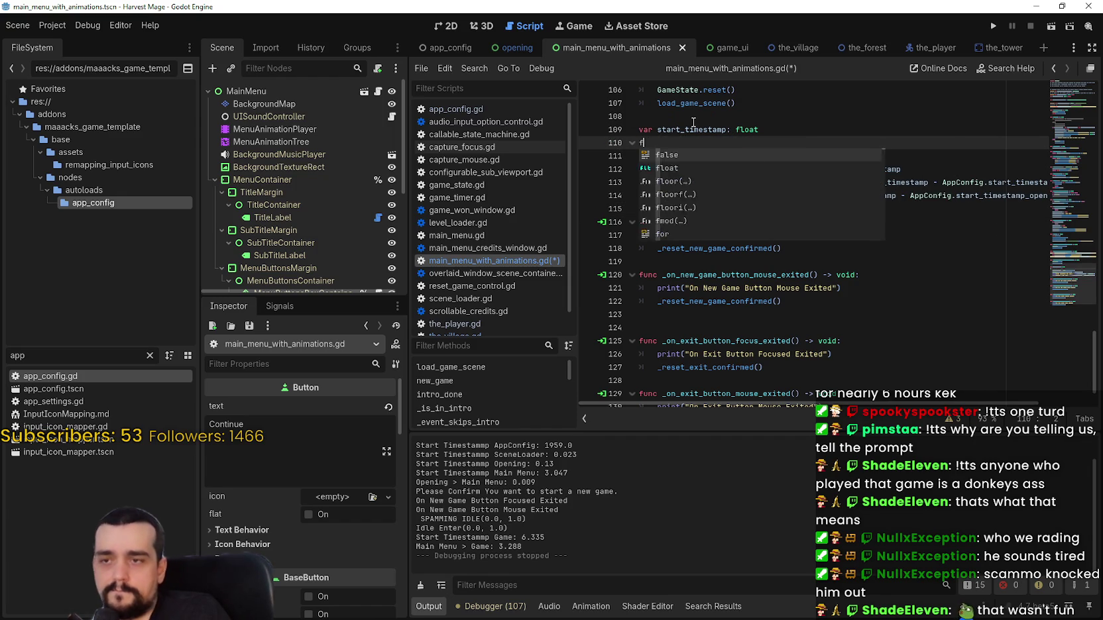
pyautogui.write('unc ready')
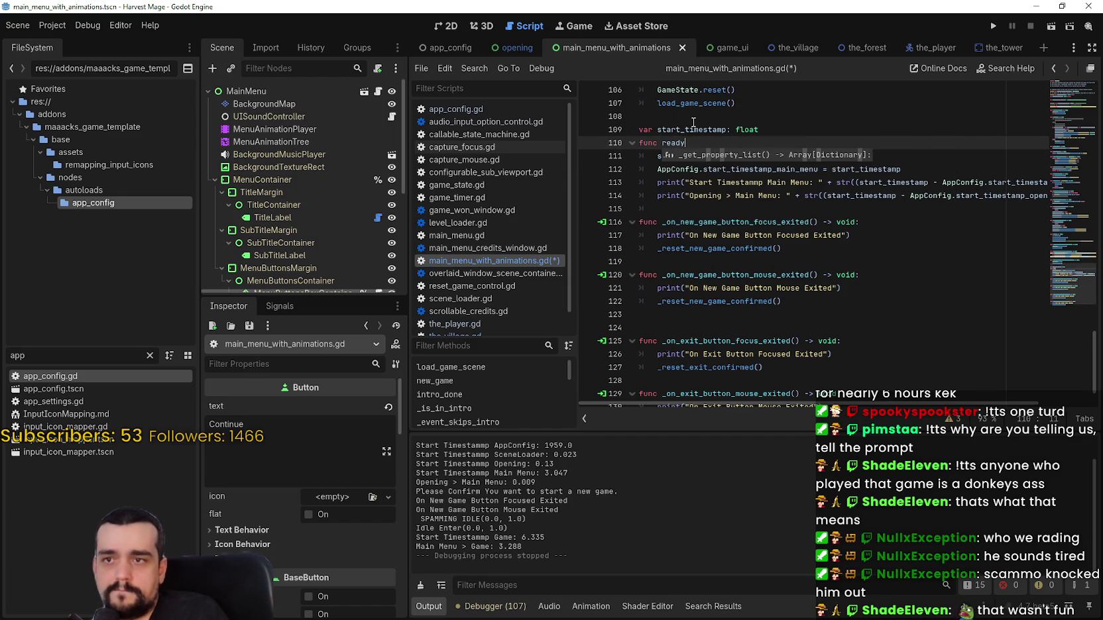
pyautogui.write('_')
pyautogui.press('BackSpace')
pyautogui.press('BackSpace')
pyautogui.press('BackSpace')
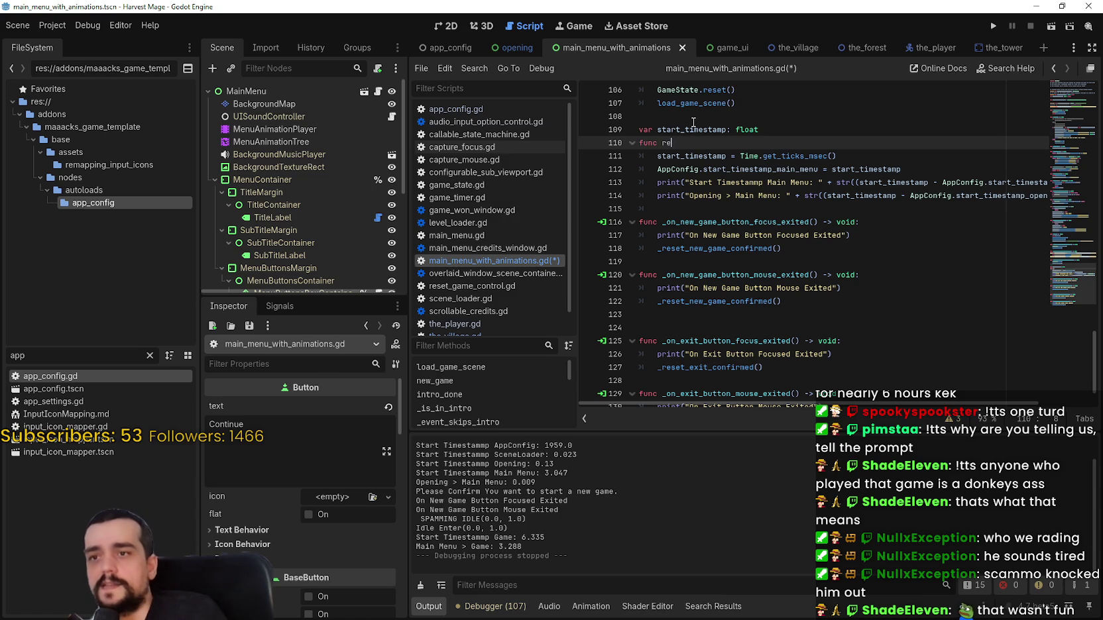
# - Search for 'ready' to reach the existing _ready function and cut the timestamp block
pyautogui.hotkey('ctrl', 'f')
pyautogui.write('ready')
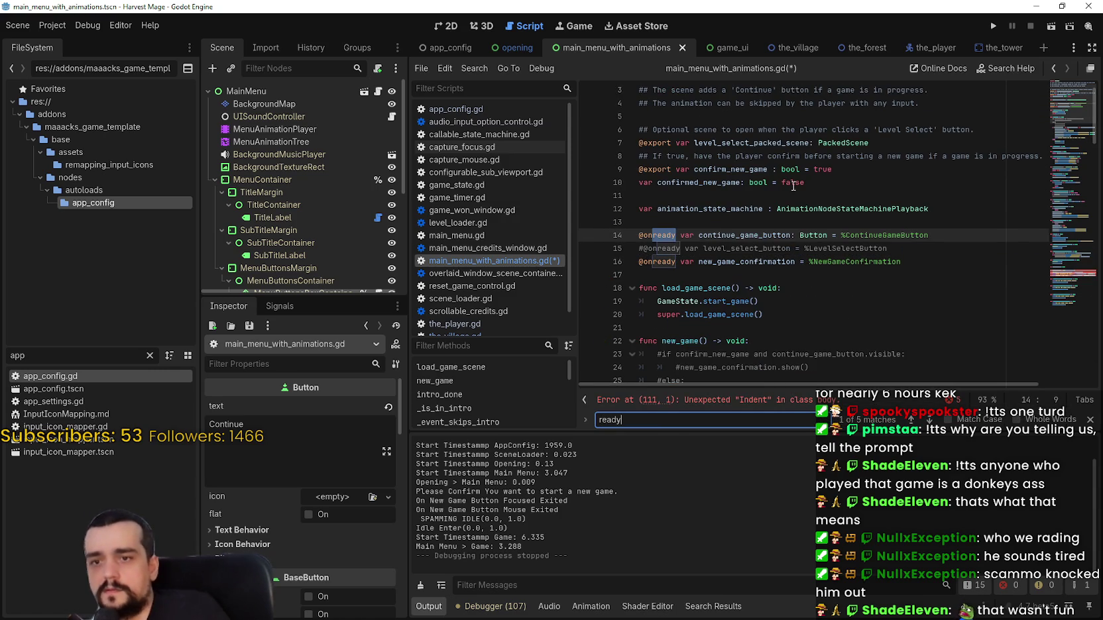
pyautogui.click(929, 420)
pyautogui.click(929, 419)
pyautogui.click(930, 419)
pyautogui.click(930, 419)
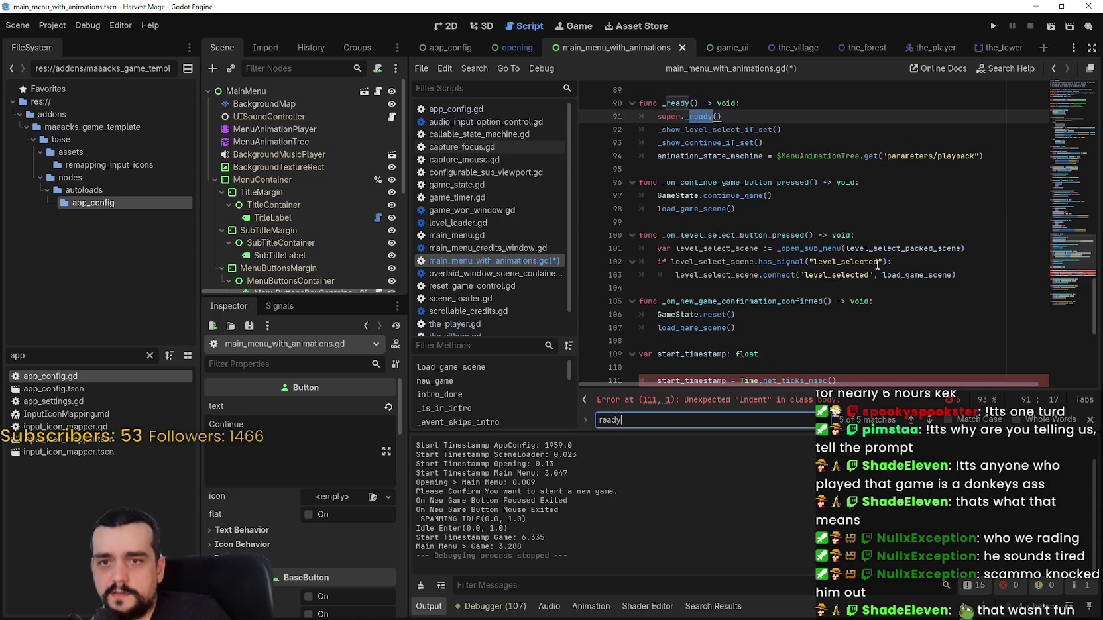
pyautogui.scroll(-4, 1067, 252)
pyautogui.moveTo(656, 274)
pyautogui.mouseDown()
pyautogui.moveTo(630, 248)
pyautogui.moveTo(618, 183)
pyautogui.mouseUp()
pyautogui.hotkey('ctrl', 'c')
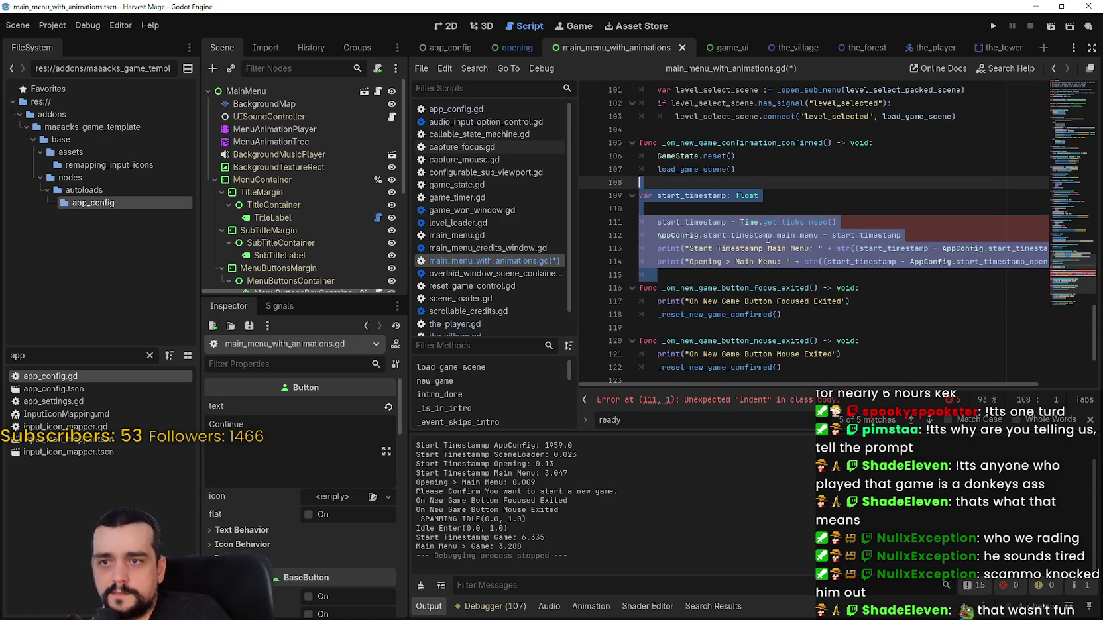
pyautogui.press('Delete')
# - Paste the timestamp block above _ready, keeping only the timestamp variable
pyautogui.click(910, 420)
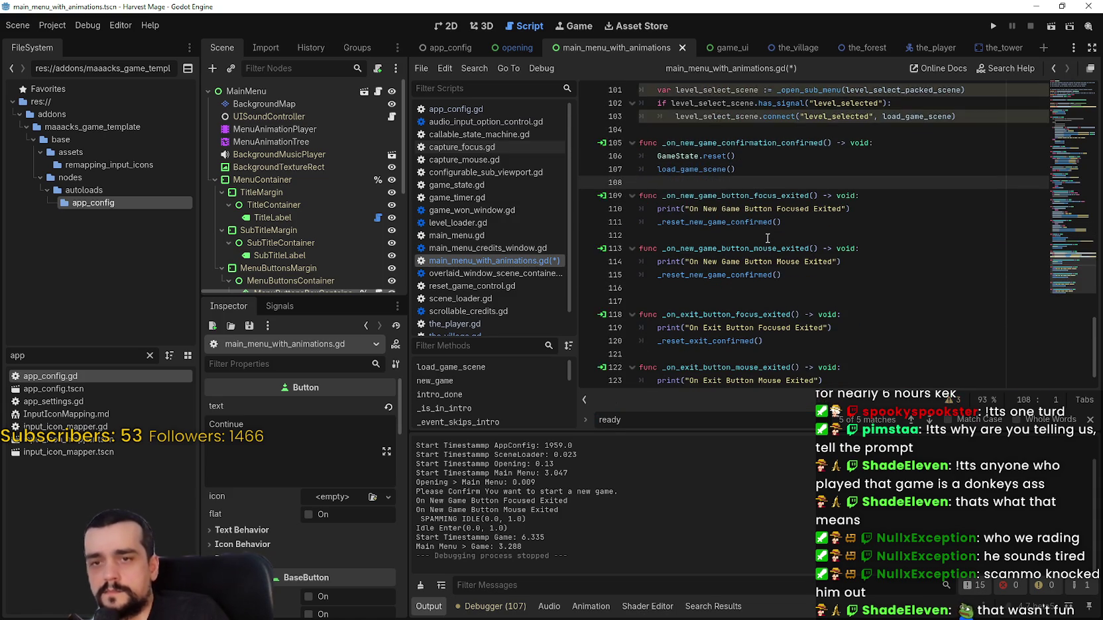
pyautogui.scroll(-2, 687, 244)
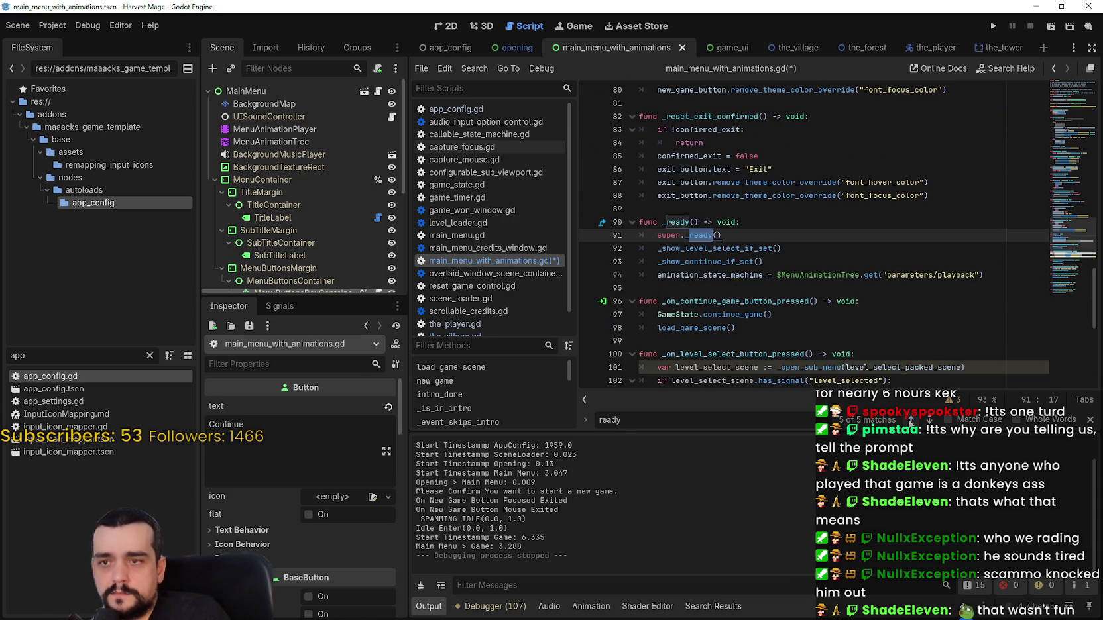
pyautogui.click(688, 246)
pyautogui.hotkey('ctrl', 'v')
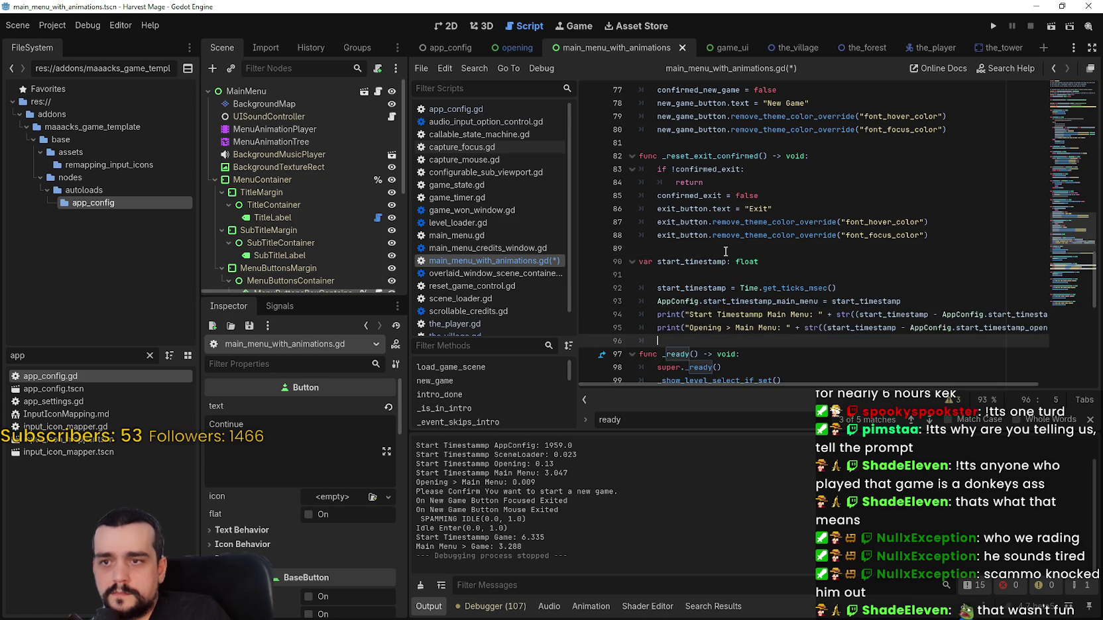
pyautogui.scroll(-1, 669, 303)
pyautogui.moveTo(669, 303); pyautogui.dragTo(603, 249)
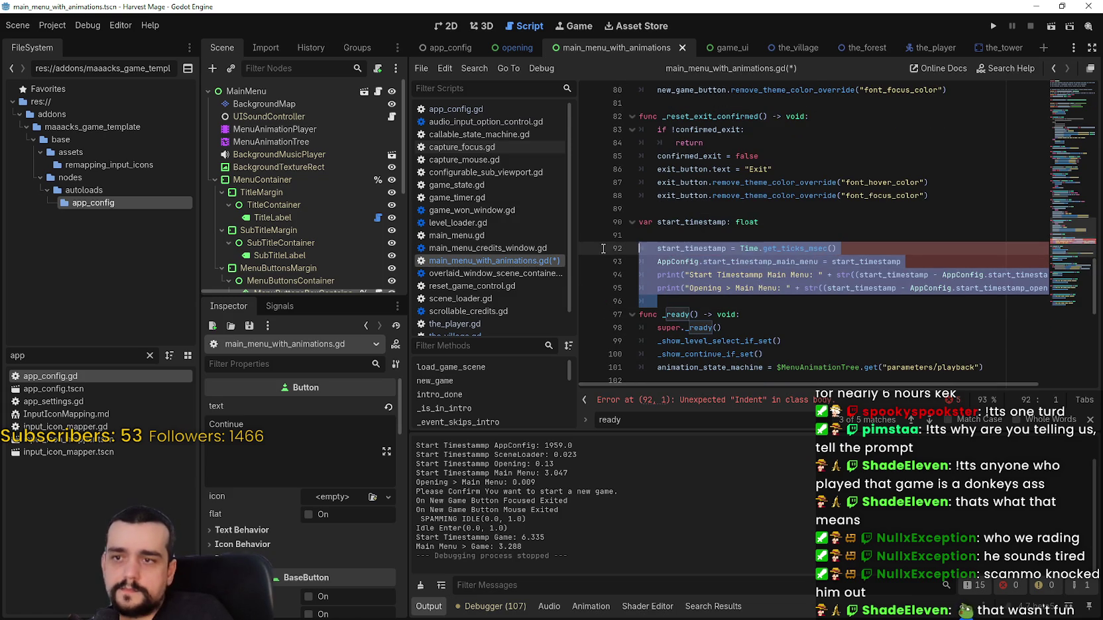
pyautogui.press('BackSpace')
pyautogui.press('BackSpace')
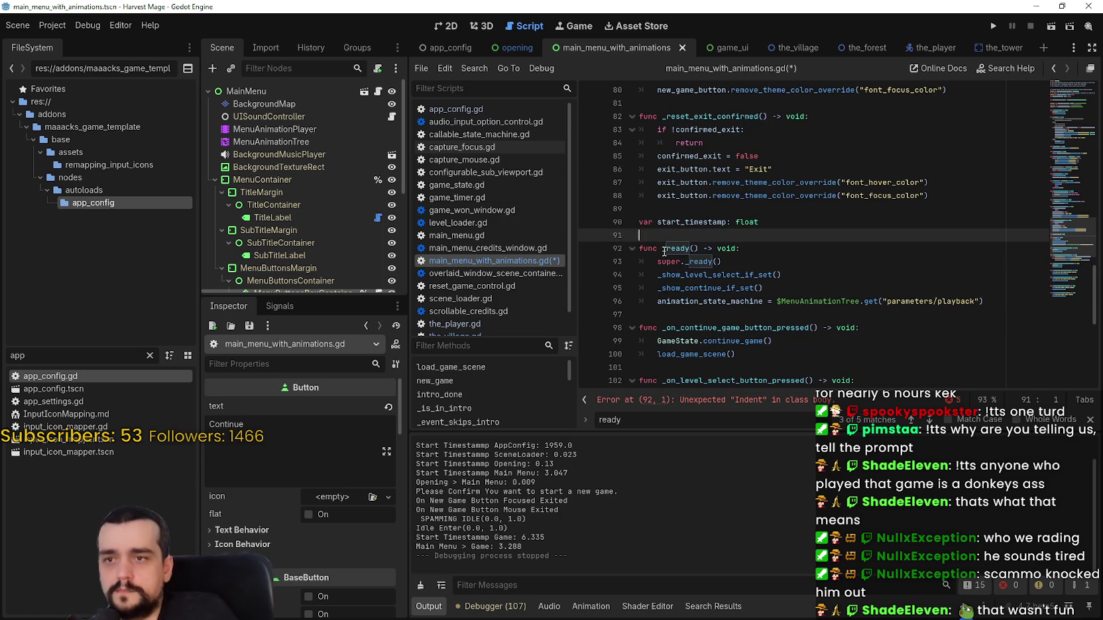
# - Paste the timestamp recording and print lines after super._ready() and save the script
pyautogui.click(750, 248)
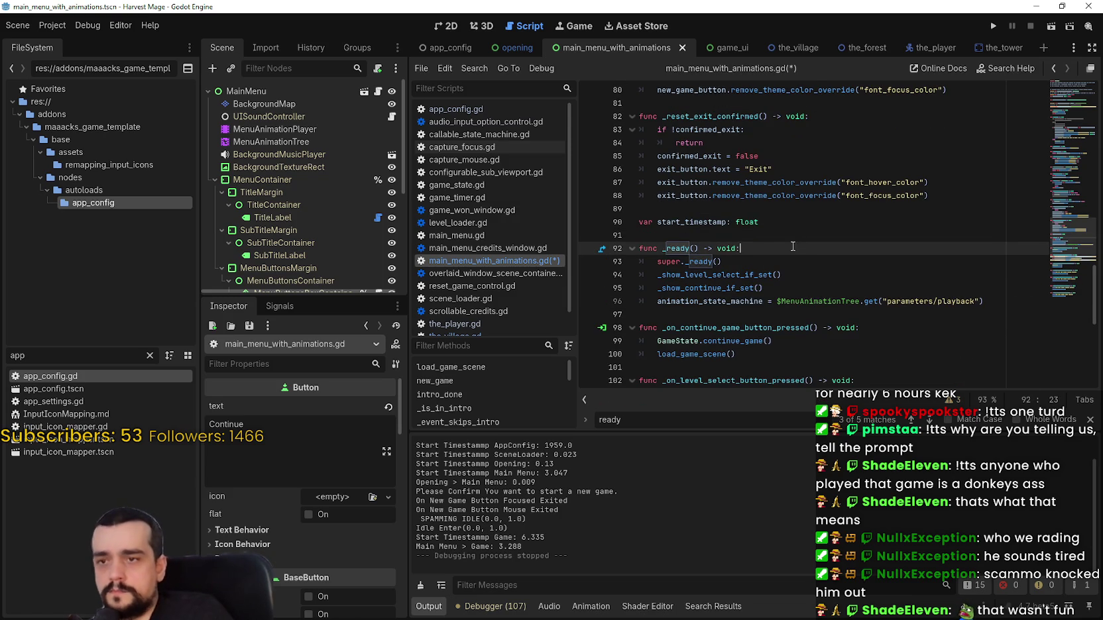
pyautogui.press('Down')
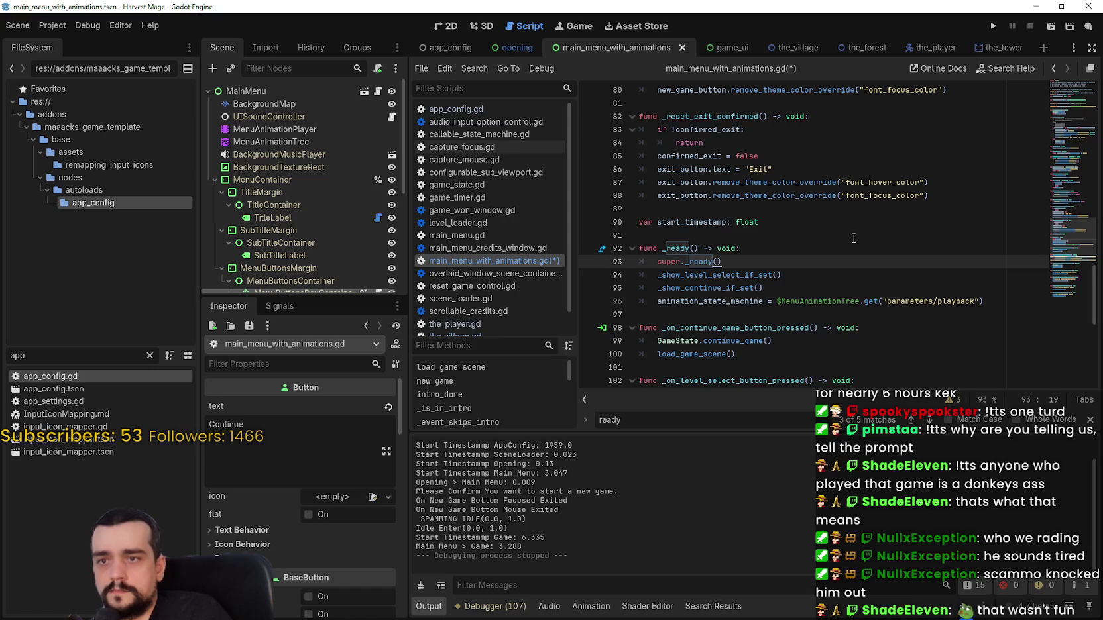
pyautogui.press('Return')
pyautogui.hotkey('ctrl', 'v')
pyautogui.hotkey('ctrl', 's')
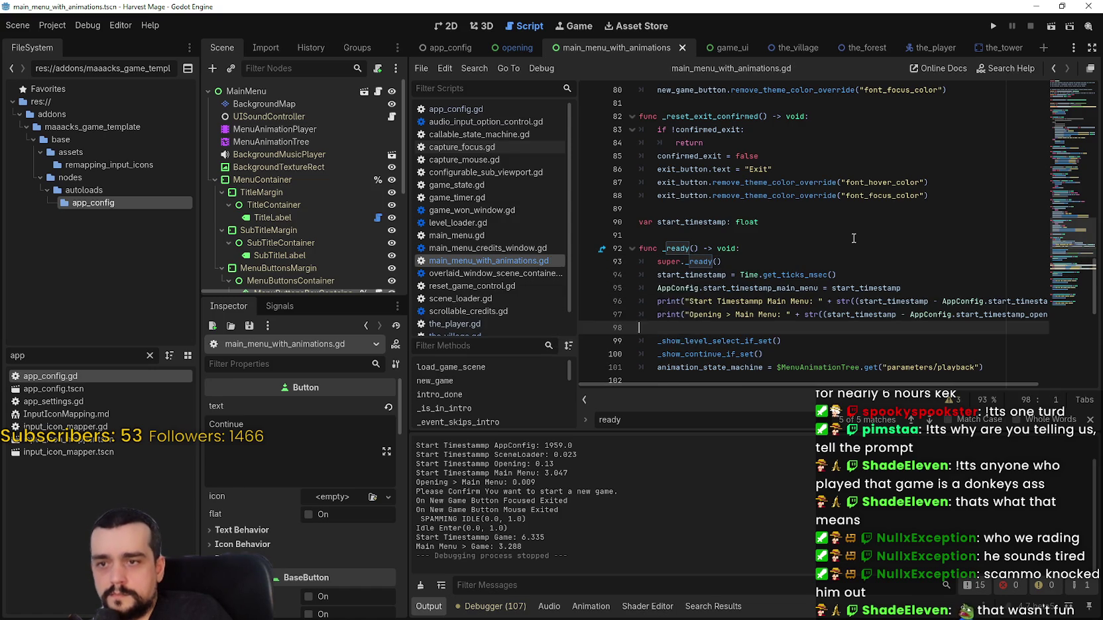
pyautogui.scroll(-1, 869, 226)
pyautogui.click(992, 27)
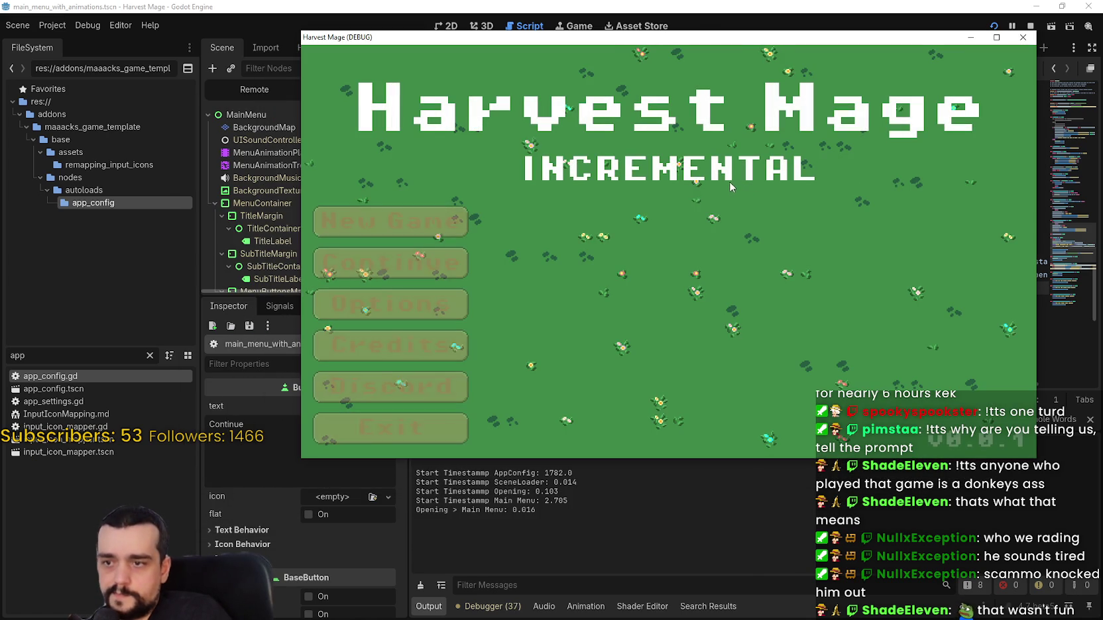
# - Start and confirm a new game, then return to the editor and select start_timestamp_main_menu on line 95
pyautogui.click(434, 220)
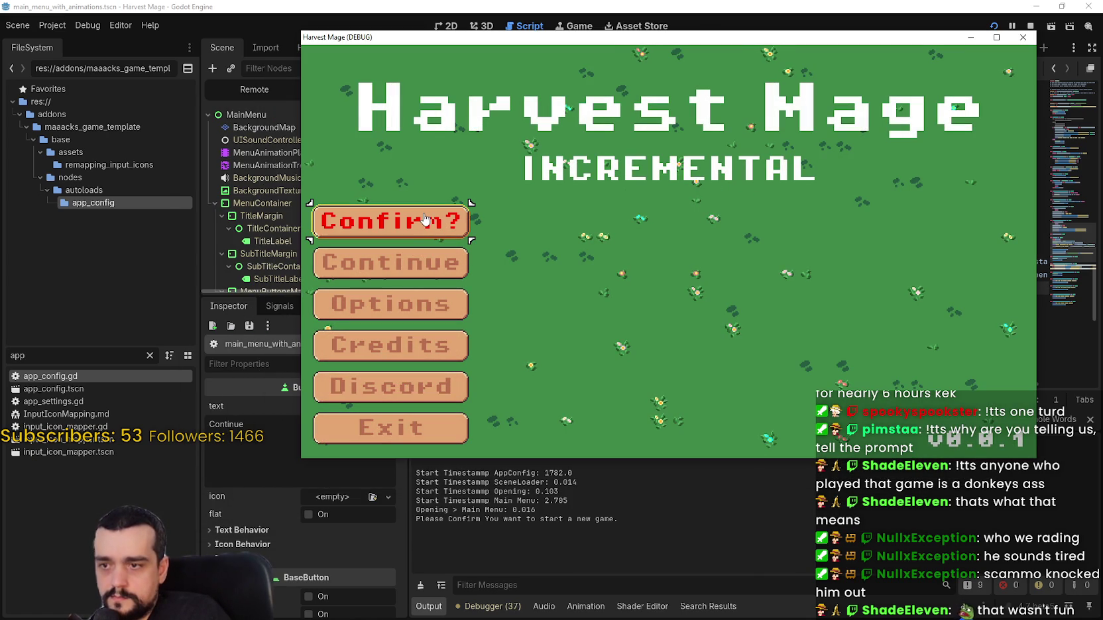
pyautogui.click(423, 215)
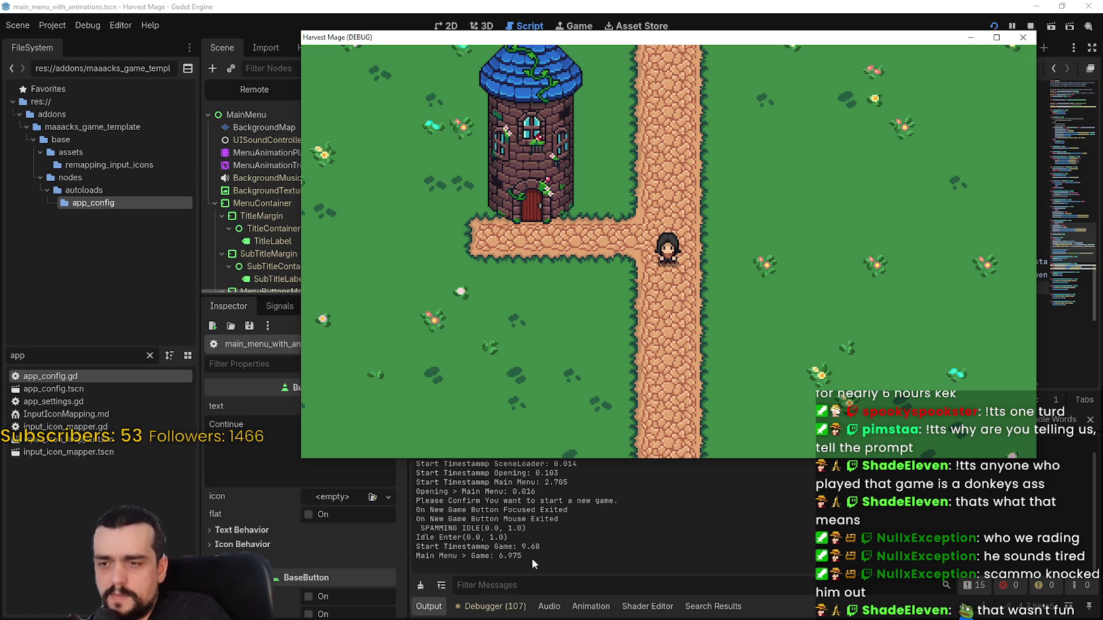
pyautogui.press('F8')
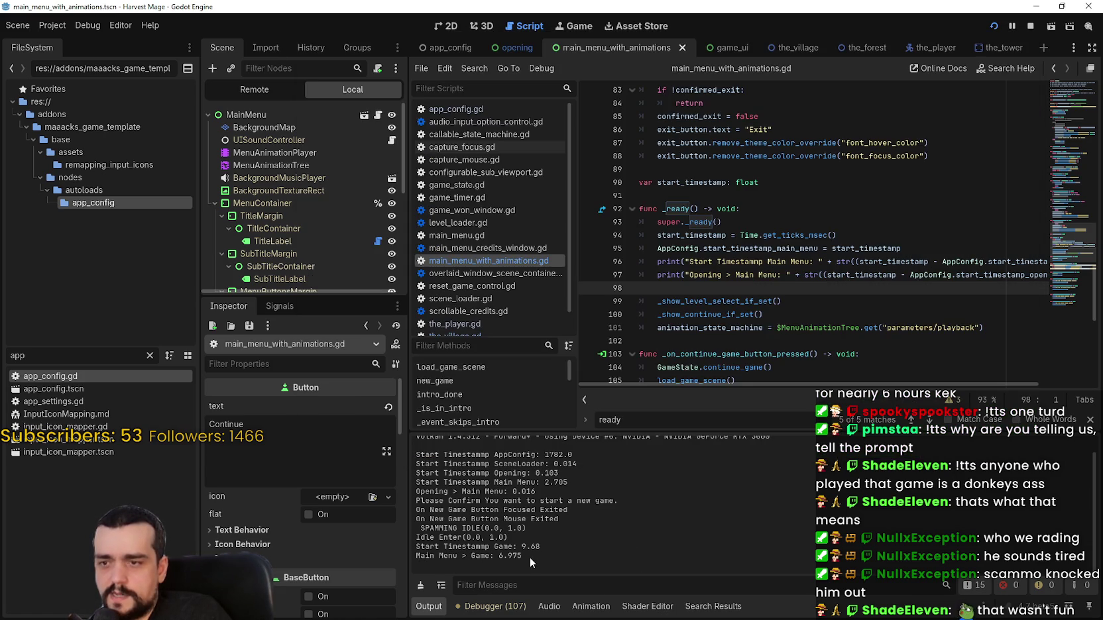
pyautogui.doubleClick(777, 247)
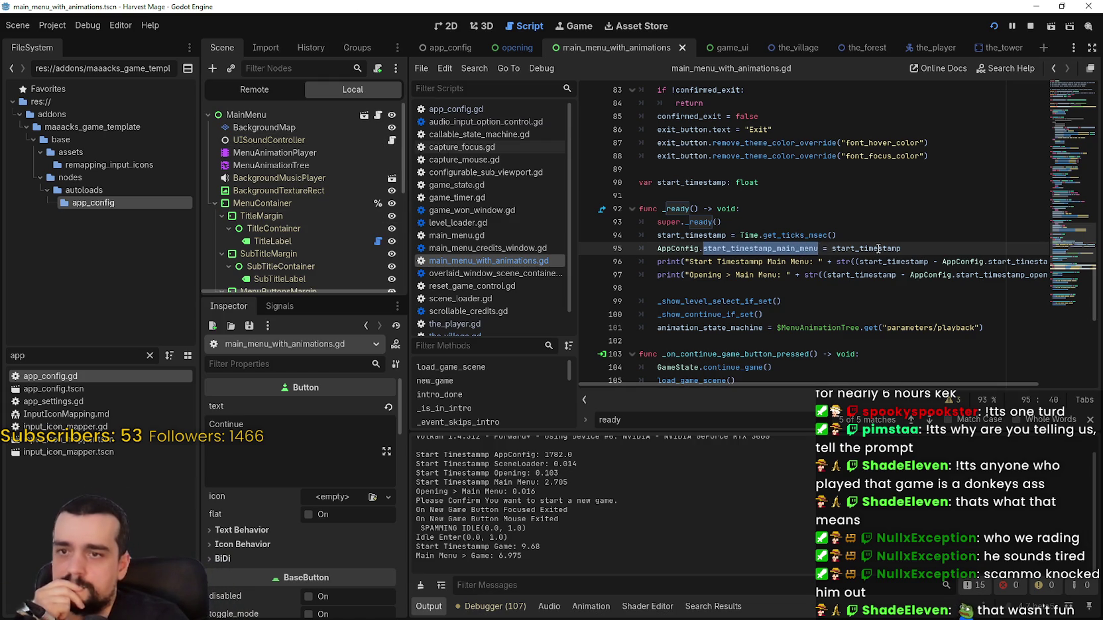
# - Find the next start_timestamp match, review lines 95–97, then bring the game window forward
pyautogui.hotkey('ctrl', 'shift', 'Right')
pyautogui.moveTo(891, 388); pyautogui.dragTo(1012, 393)
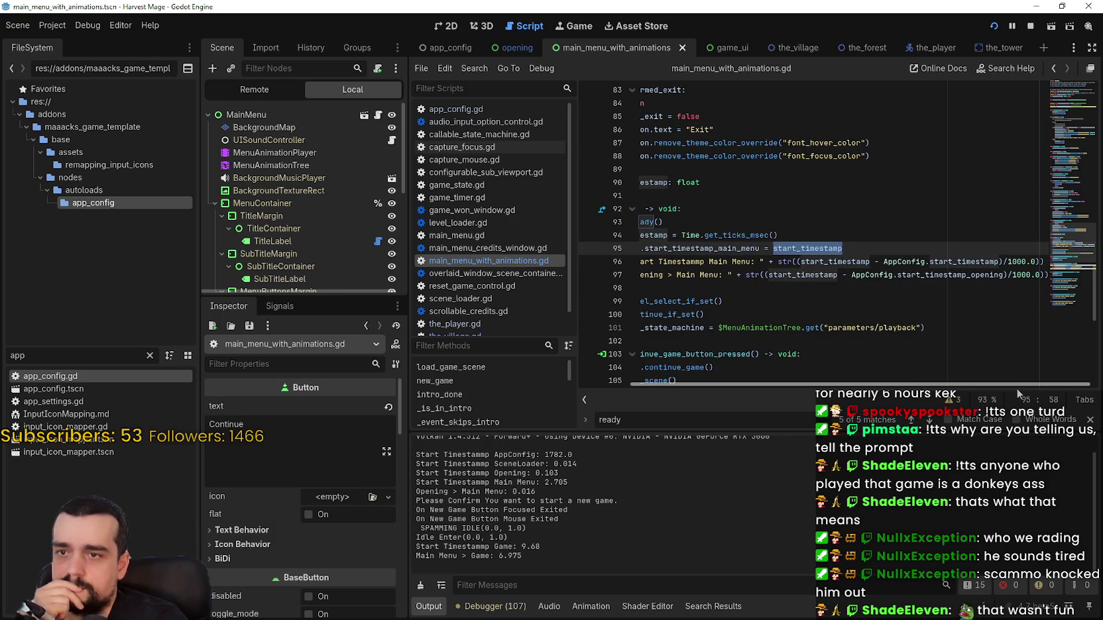
pyautogui.click(1089, 420)
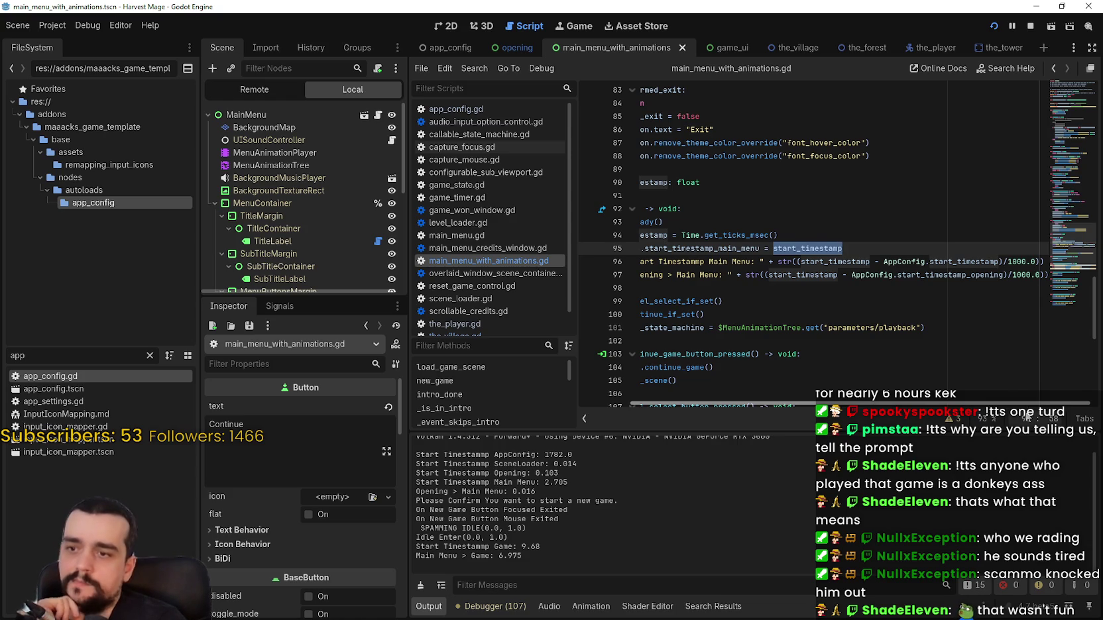
pyautogui.moveTo(1026, 415); pyautogui.dragTo(933, 413)
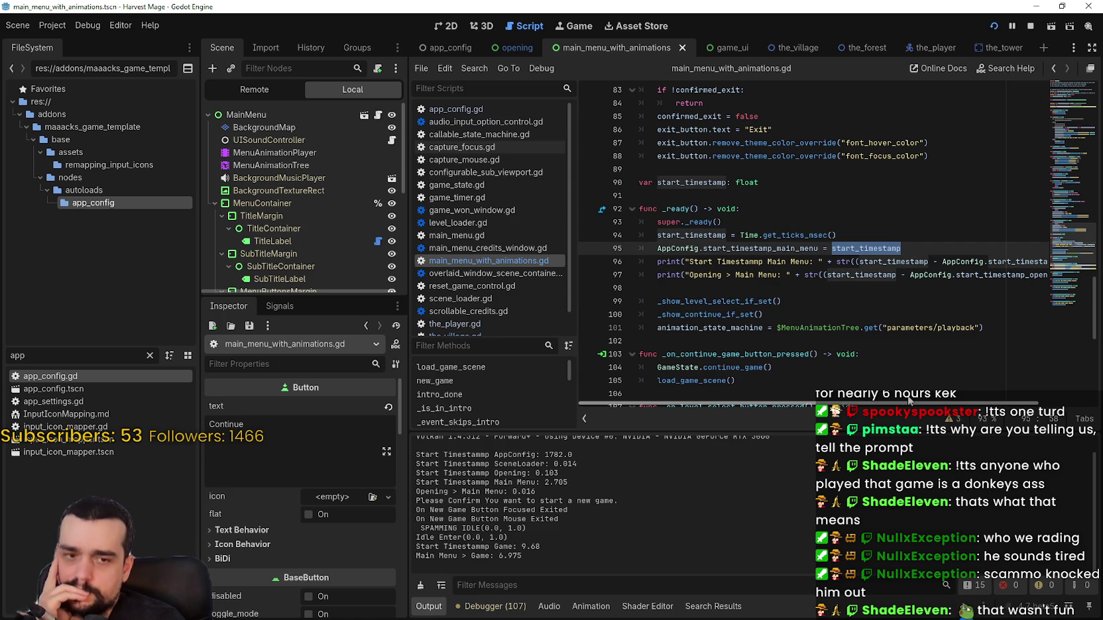
pyautogui.moveTo(908, 399); pyautogui.dragTo(1027, 388)
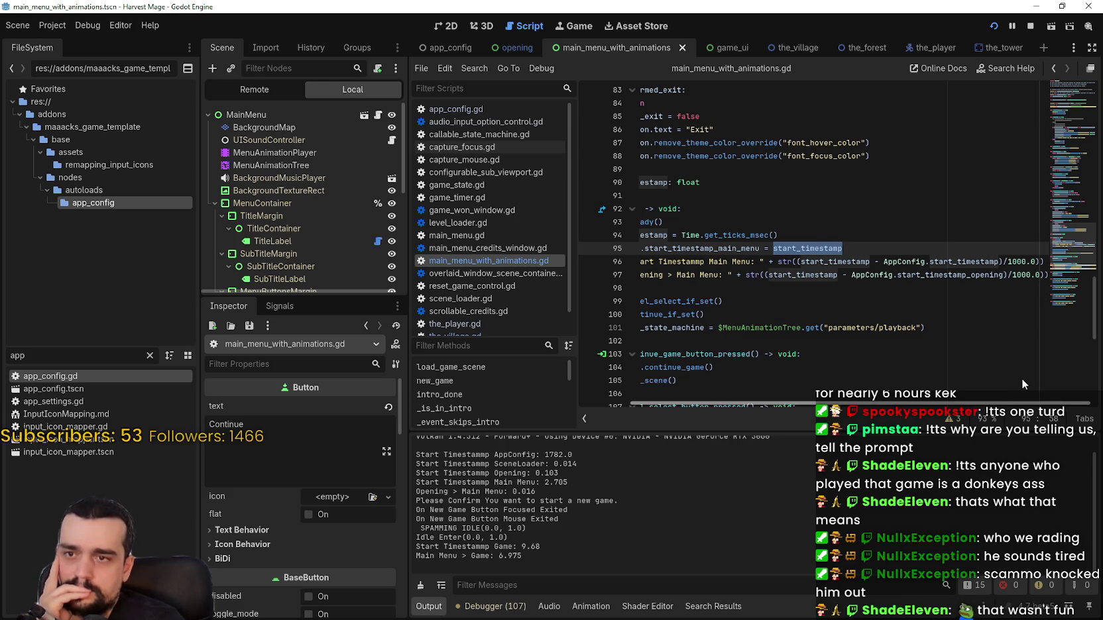
pyautogui.hscroll(-3, 1021, 378)
pyautogui.hotkey('alt', 'Tab')
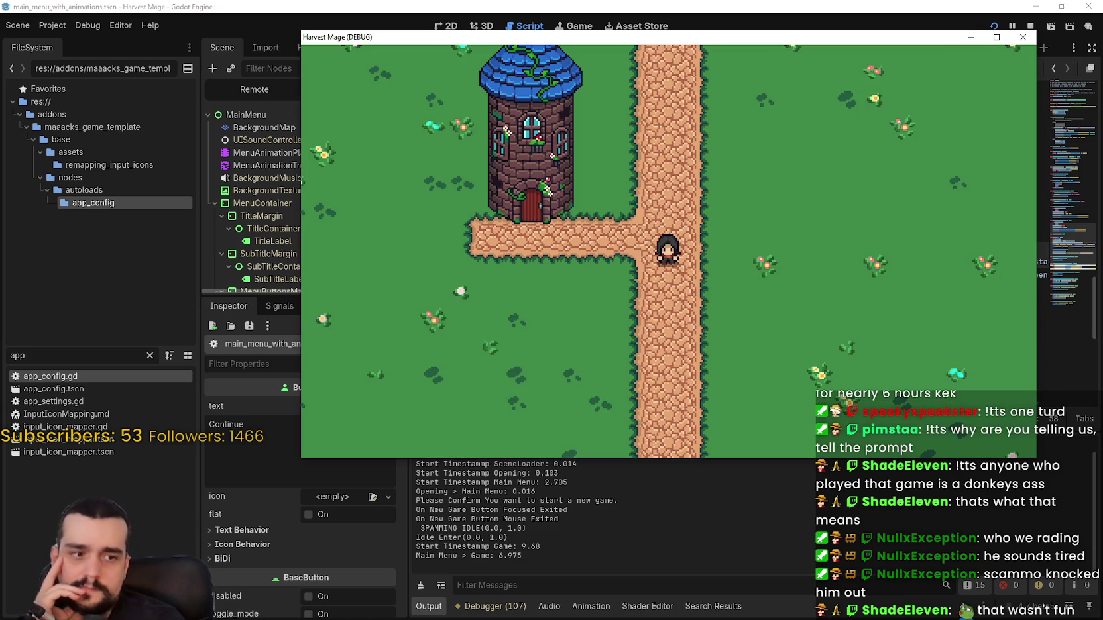
# - Relaunch the game with F5, start a new game logging Main Menu > Game 11.589, and return
pyautogui.click(1022, 39)
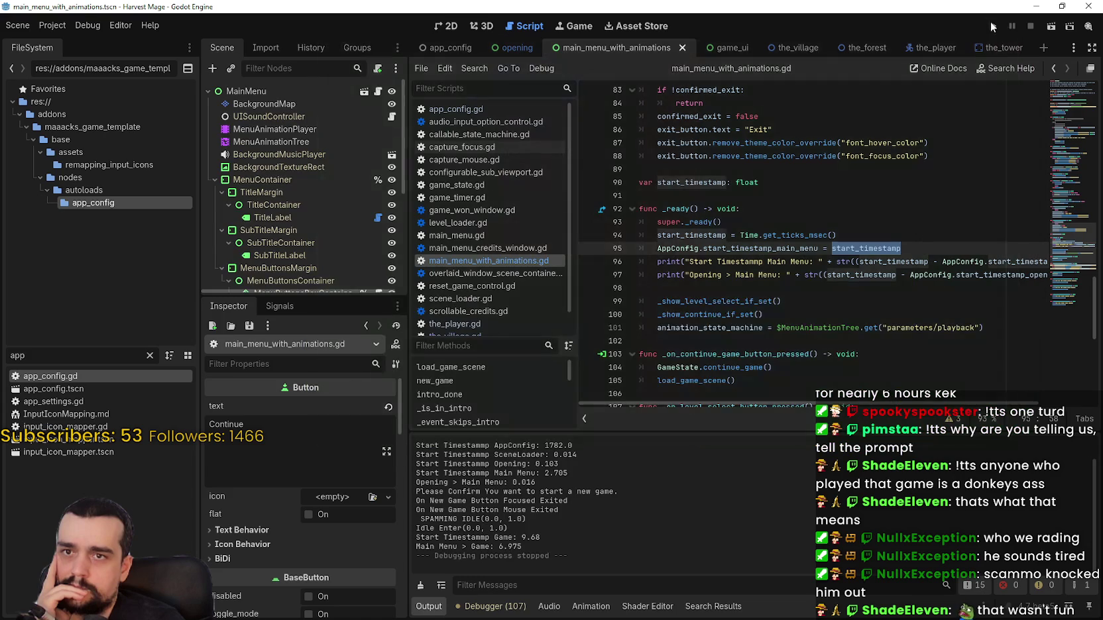
pyautogui.press('F5')
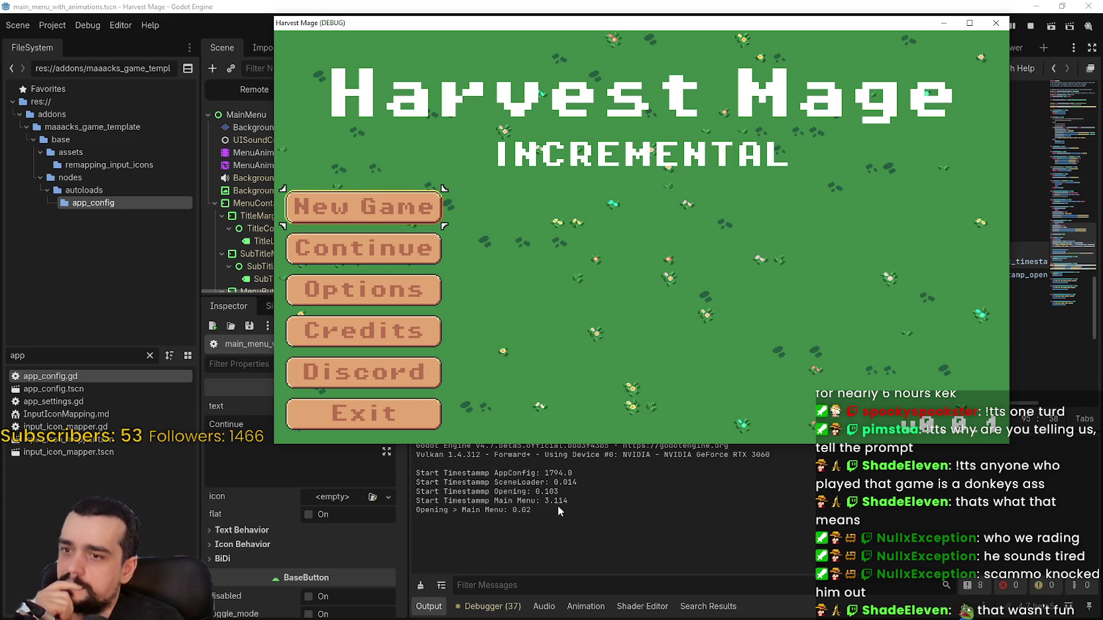
pyautogui.click(394, 210)
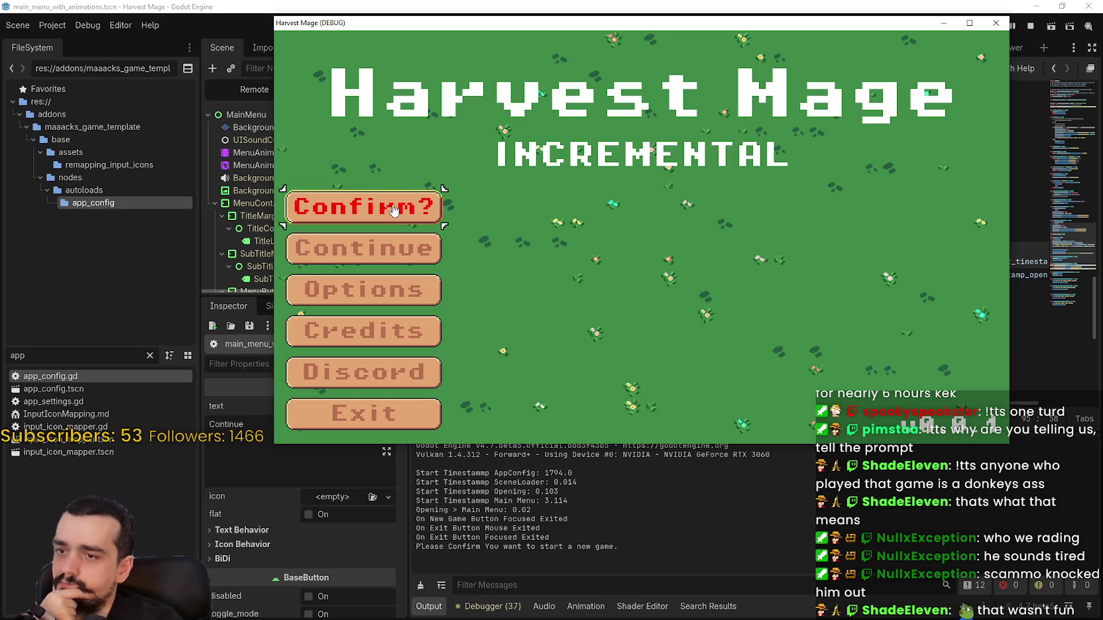
pyautogui.click(393, 210)
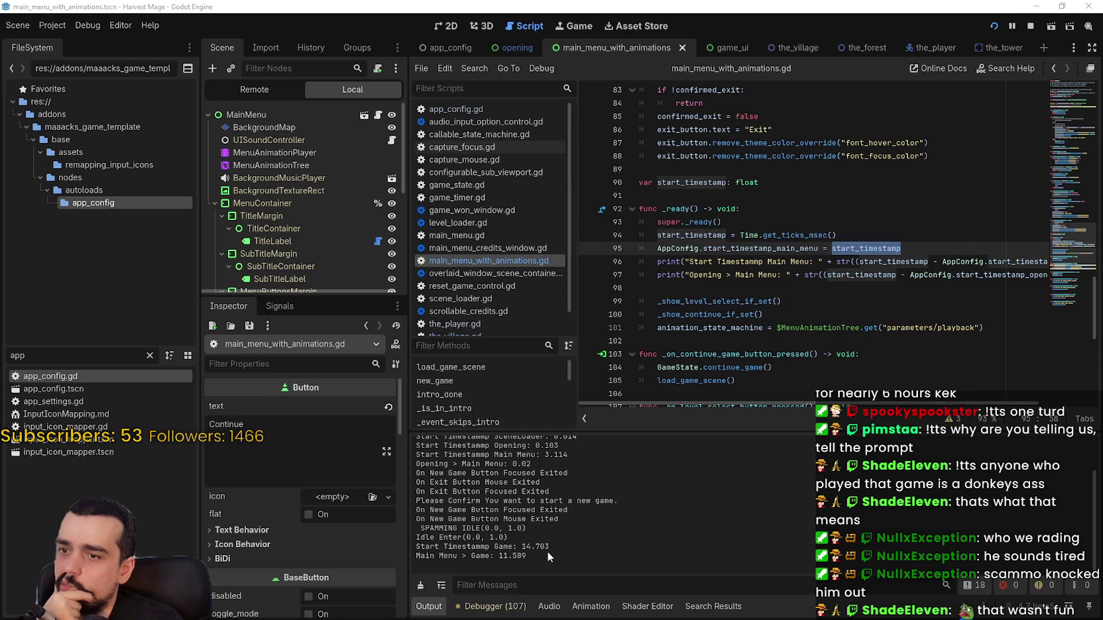
pyautogui.click(547, 551)
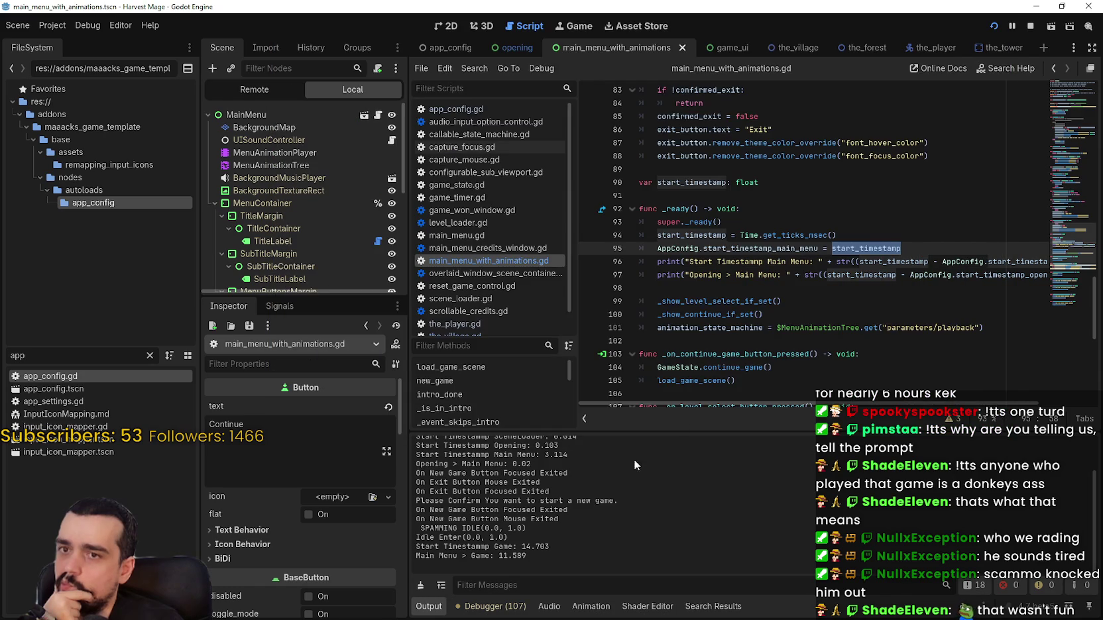
# - Inspect the AppConfig.start_timestamp_main_menu reference on line 95, then open the_village.gd
pyautogui.scroll(-2, 732, 388)
pyautogui.scroll(2, 733, 387)
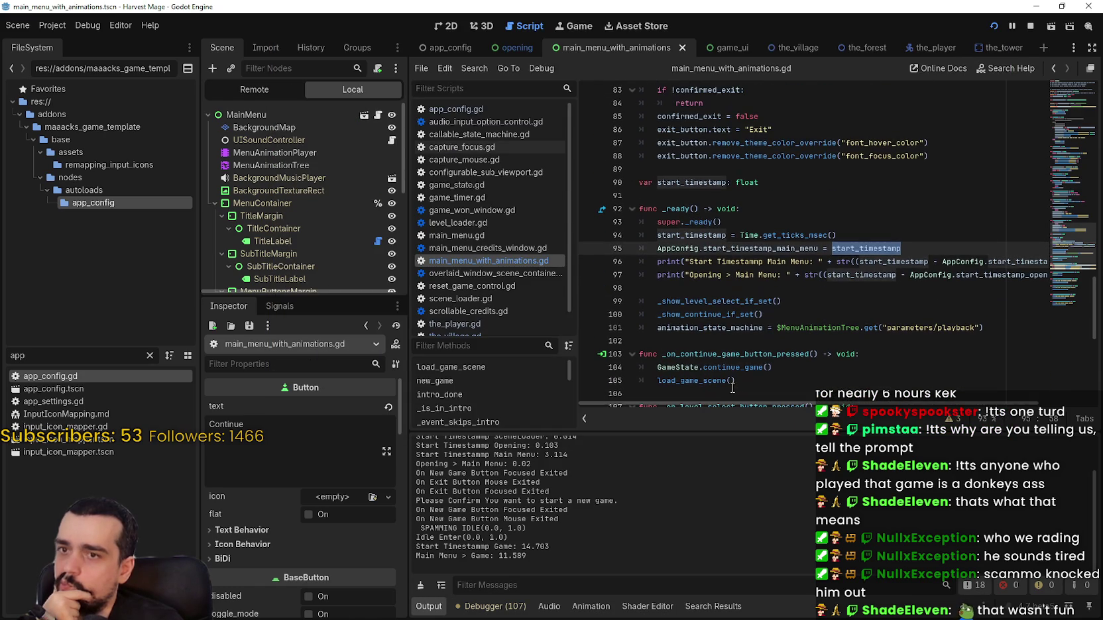
pyautogui.click(767, 295)
pyautogui.click(785, 285)
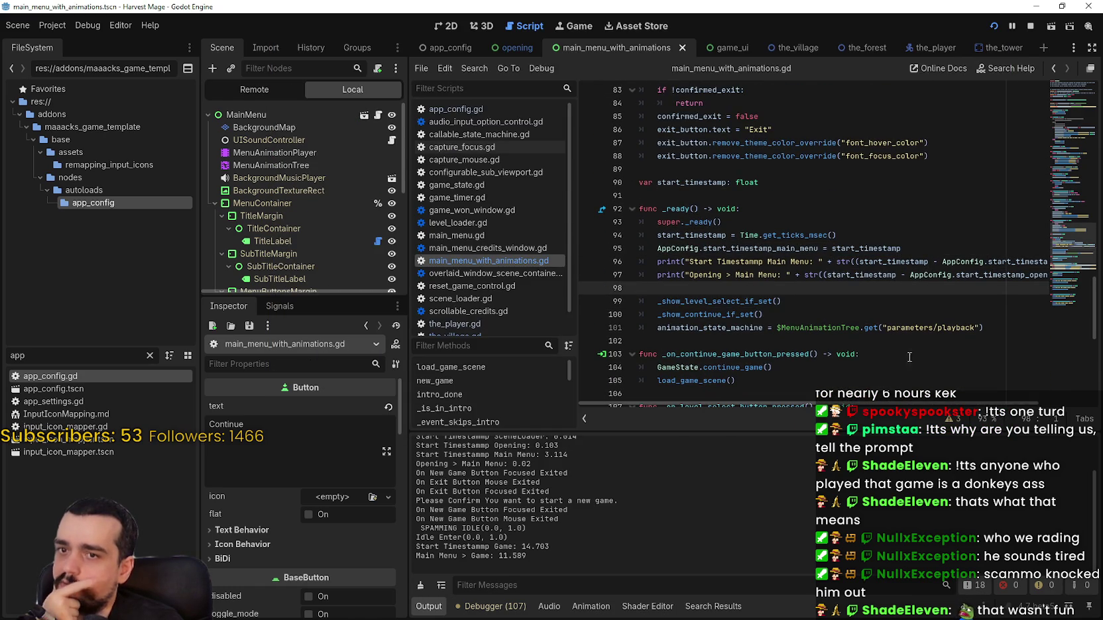
pyautogui.moveTo(880, 404)
pyautogui.mouseDown()
pyautogui.moveTo(955, 405)
pyautogui.moveTo(835, 397)
pyautogui.mouseUp()
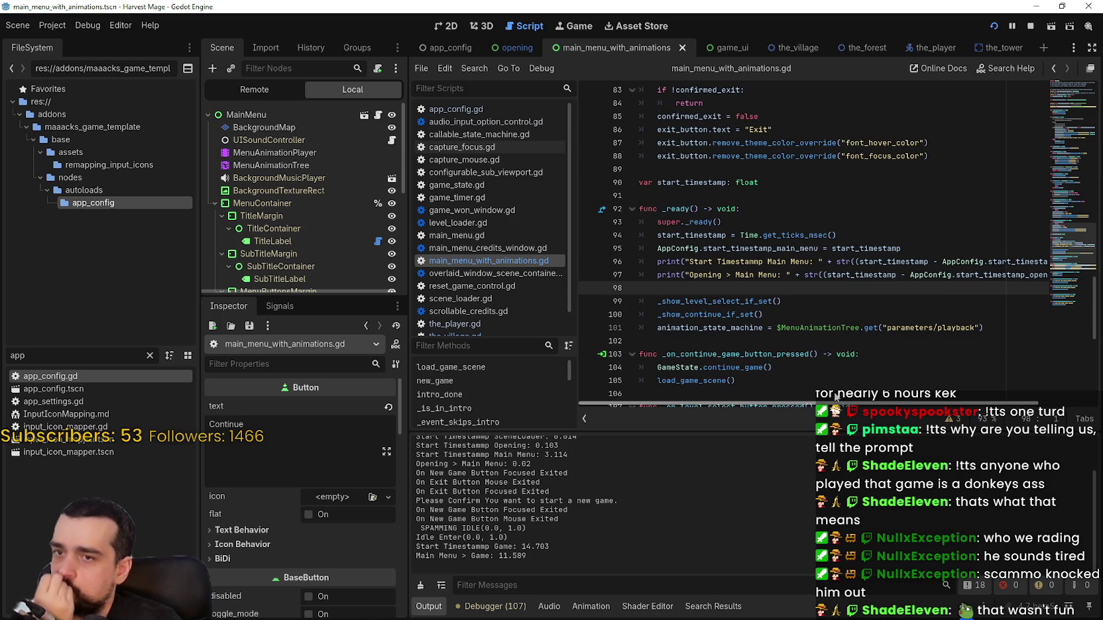
pyautogui.moveTo(835, 397)
pyautogui.mouseDown()
pyautogui.moveTo(973, 417)
pyautogui.moveTo(915, 404)
pyautogui.mouseUp()
pyautogui.doubleClick(729, 248)
pyautogui.moveTo(729, 248); pyautogui.dragTo(693, 250)
pyautogui.rightClick(693, 249)
pyautogui.click(730, 248)
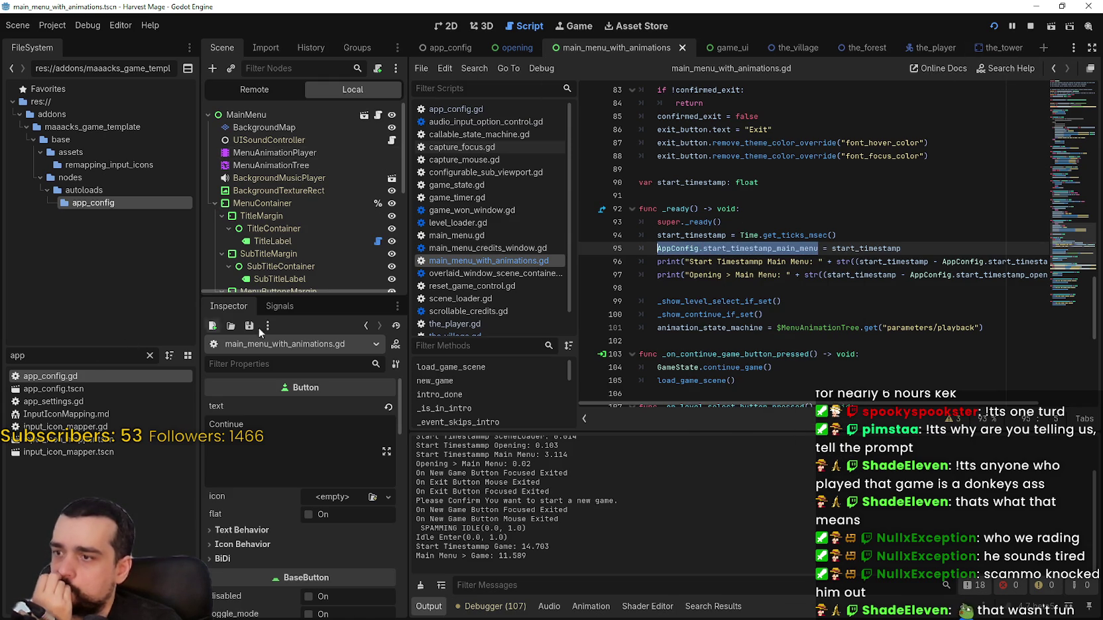
pyautogui.click(790, 48)
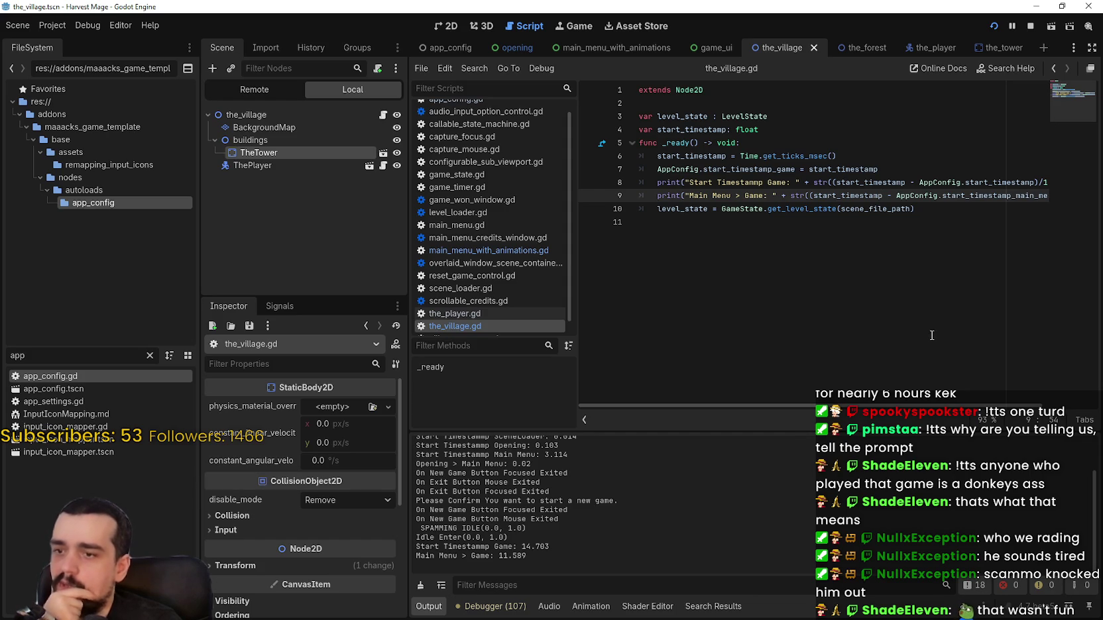
# - Inspect start_timestamp on line 9 and undo a stray backslash added after line 4
pyautogui.hotkey('shift', 'End')
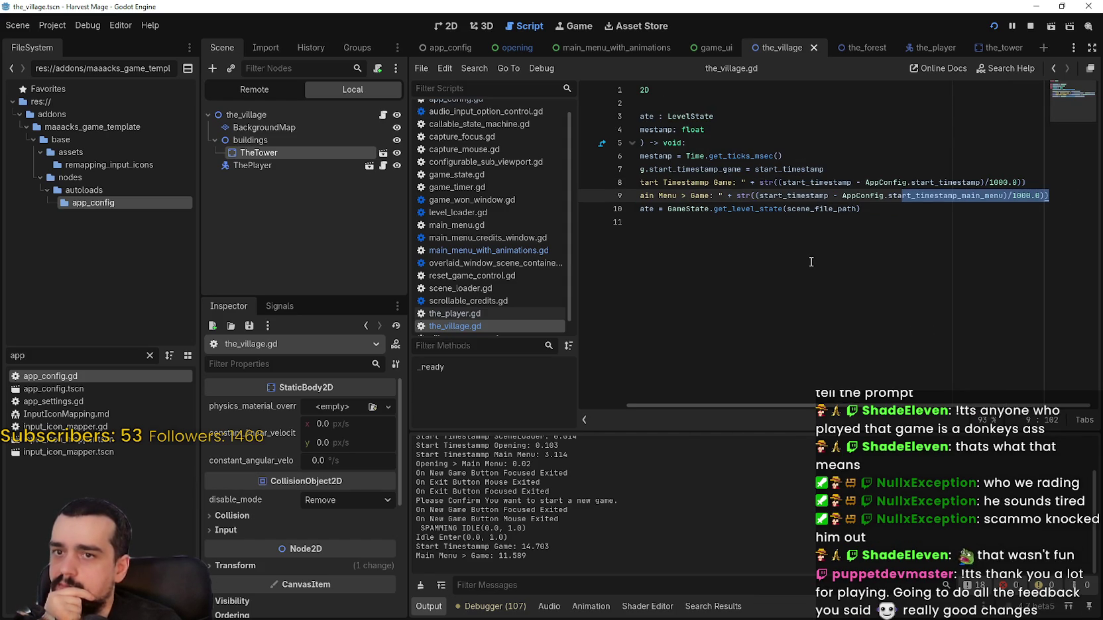
pyautogui.doubleClick(798, 196)
pyautogui.moveTo(784, 403); pyautogui.dragTo(732, 403)
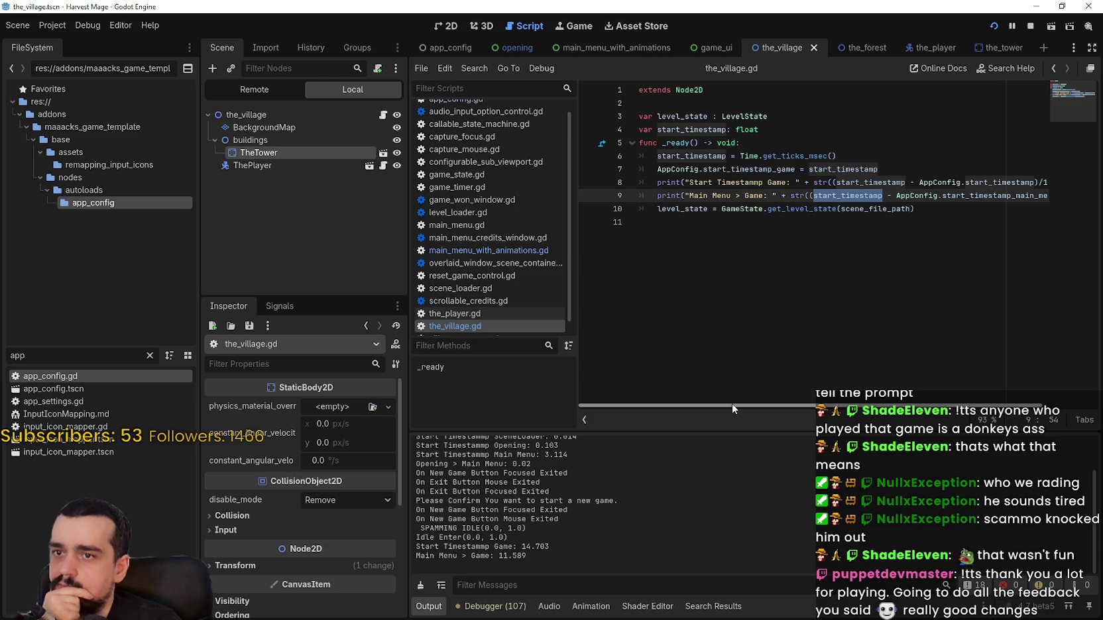
pyautogui.moveTo(741, 407); pyautogui.dragTo(788, 405)
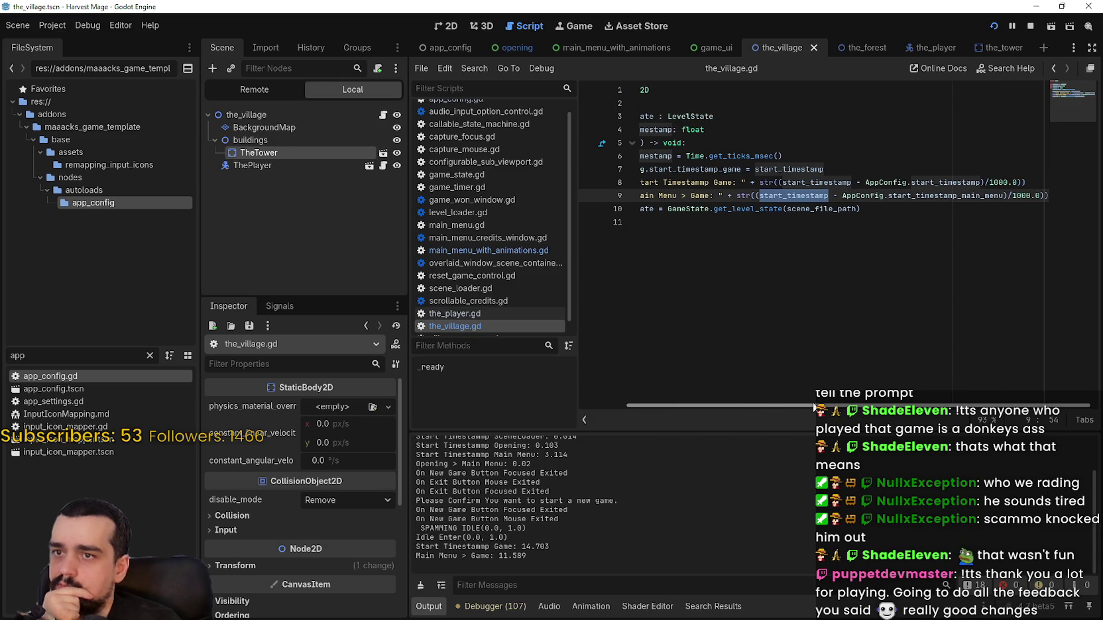
pyautogui.click(751, 131)
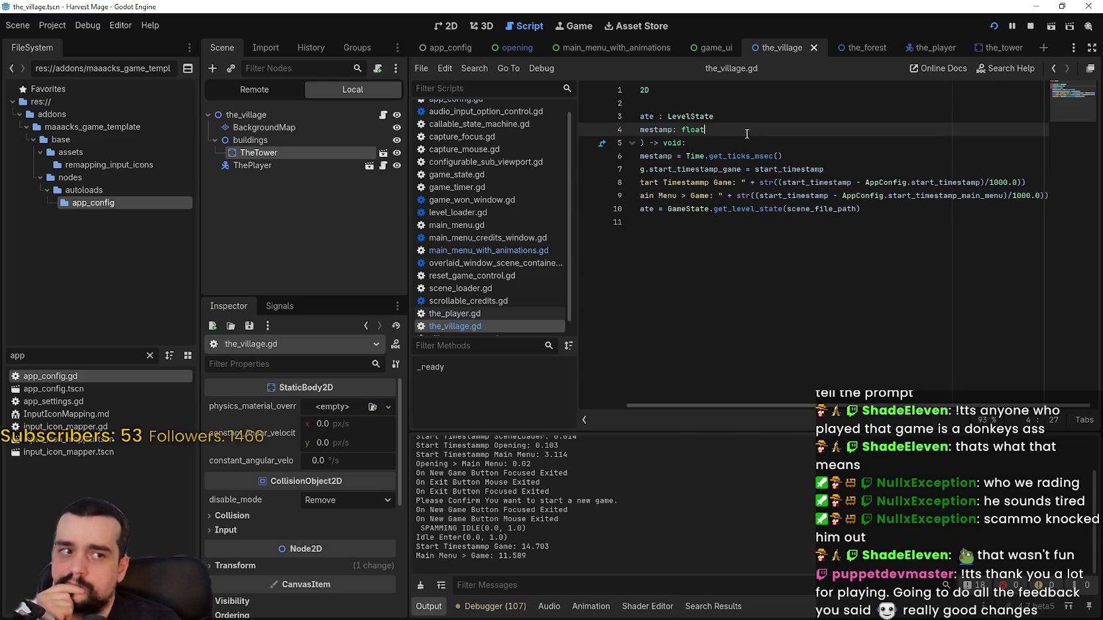
pyautogui.write('\\')
pyautogui.press('Return')
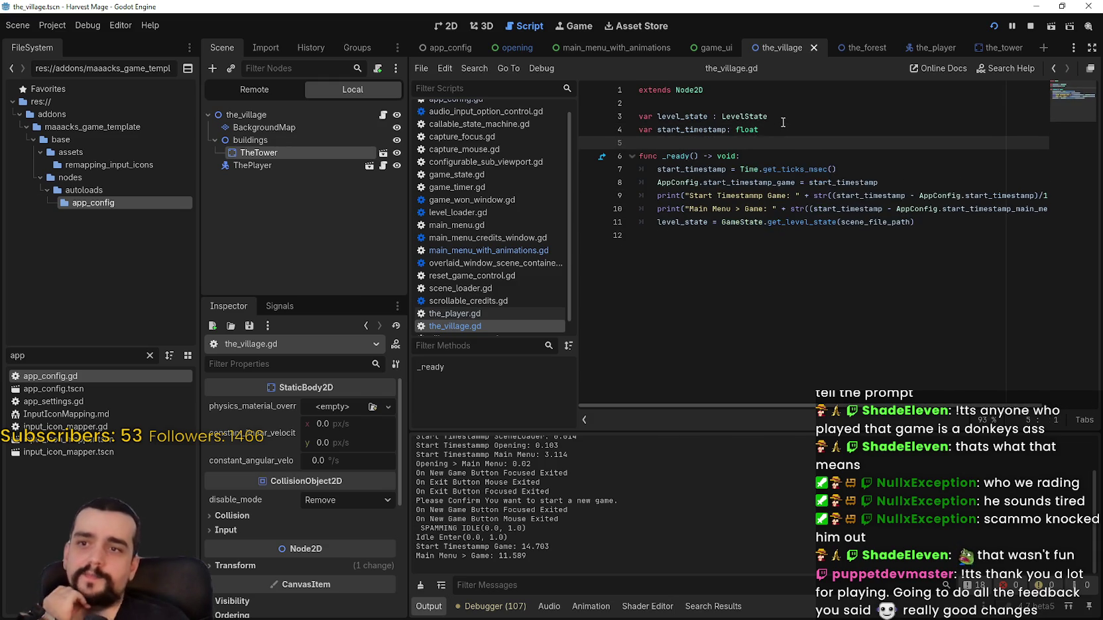
pyautogui.hotkey('ctrl', 'z')
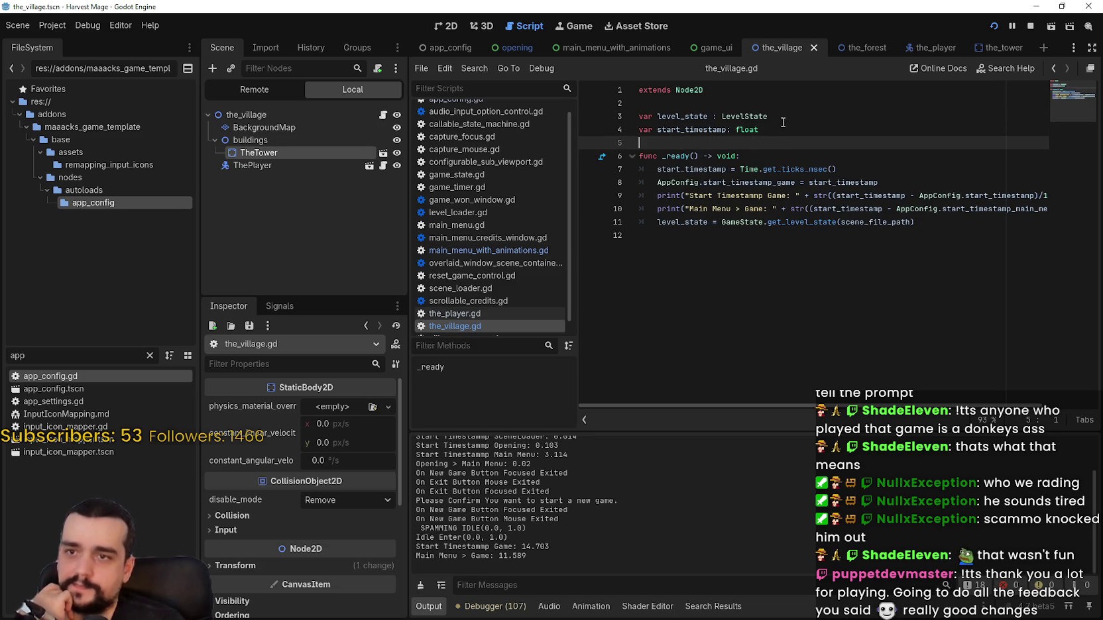
# - Add a blank line after the level_state declaration and save the_village.gd
pyautogui.click(804, 103)
pyautogui.press('Return')
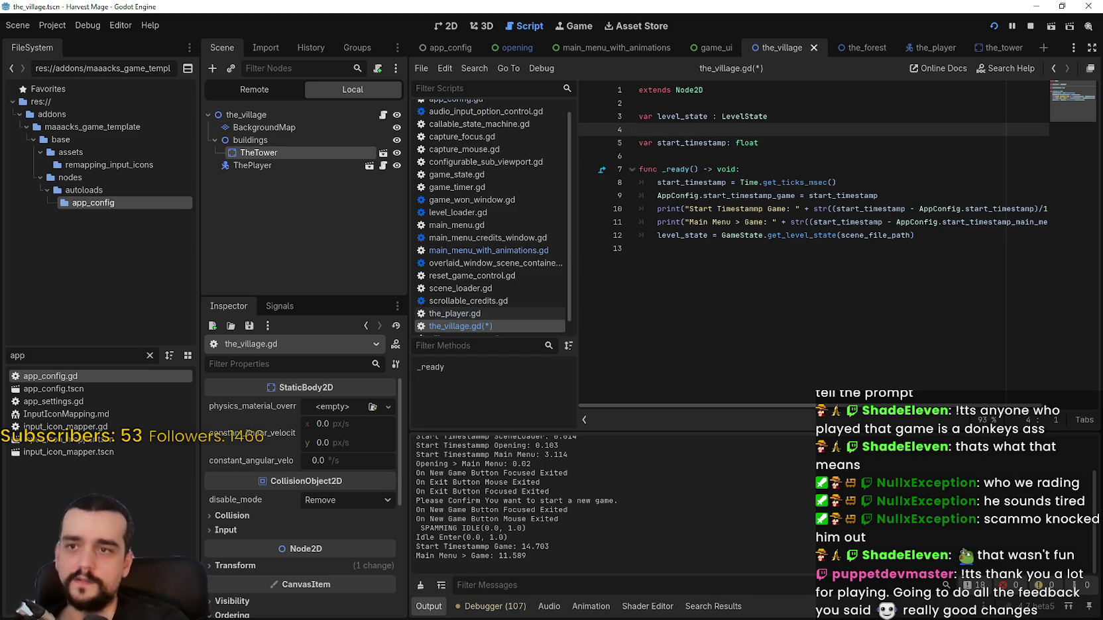
pyautogui.click(908, 286)
pyautogui.hotkey('ctrl', 's')
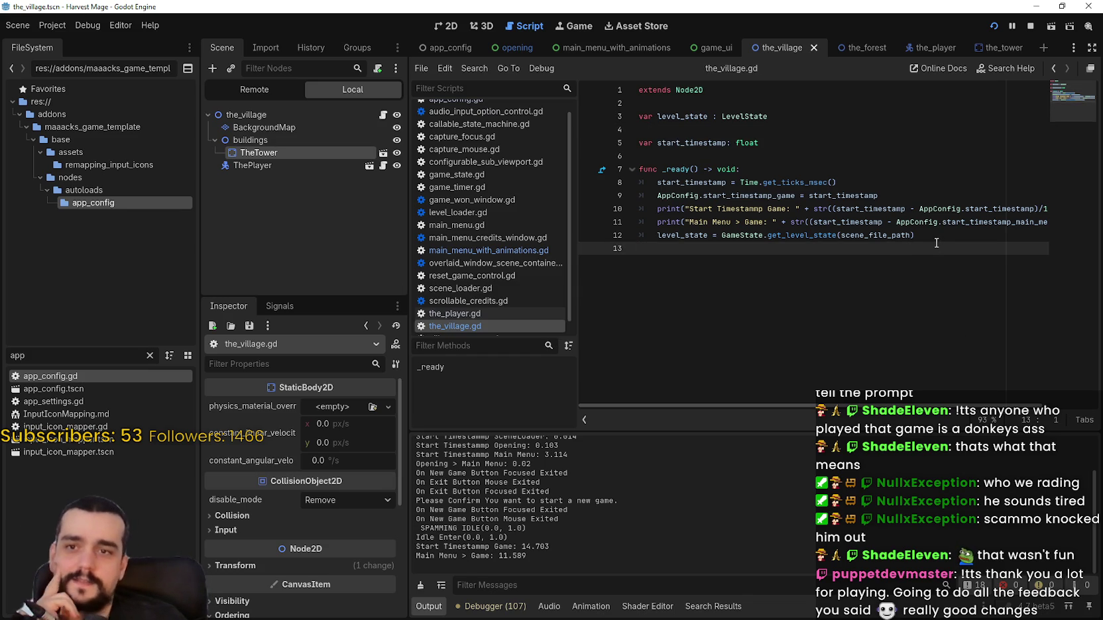
# - Comment out the Start Timestamp Game print on line 10 with #
pyautogui.moveTo(934, 408); pyautogui.dragTo(975, 409)
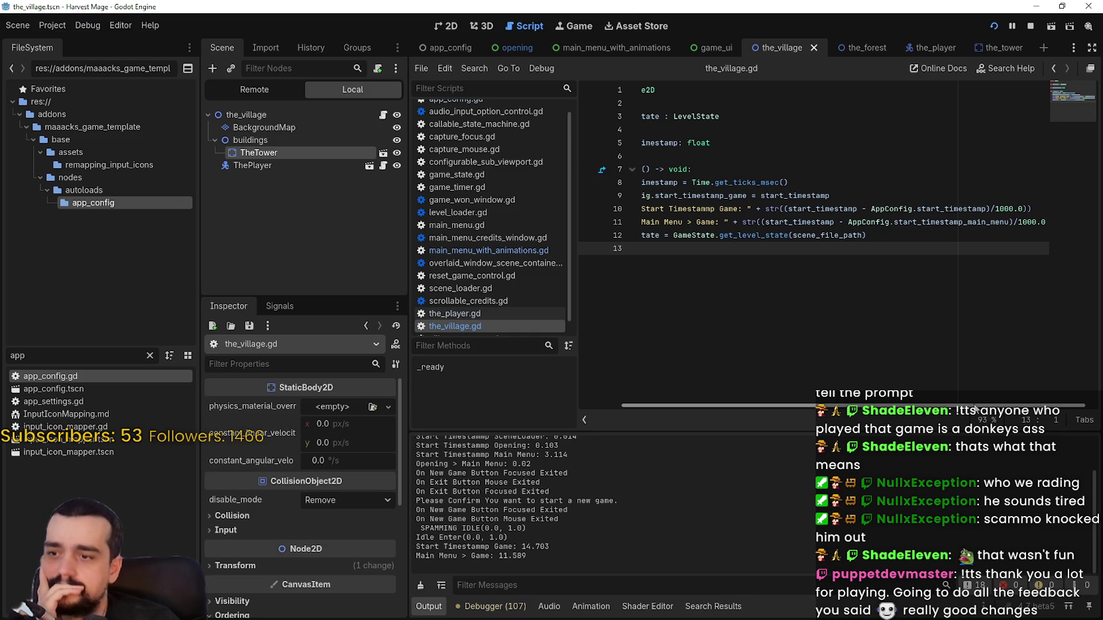
pyautogui.moveTo(975, 408); pyautogui.dragTo(989, 405)
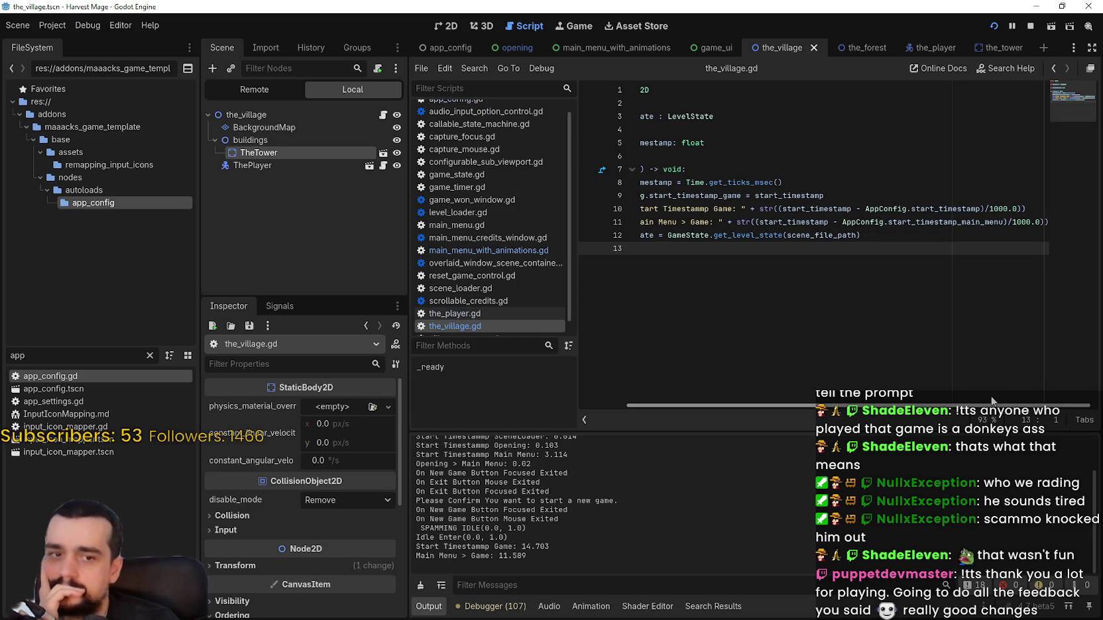
pyautogui.moveTo(992, 400); pyautogui.dragTo(875, 377)
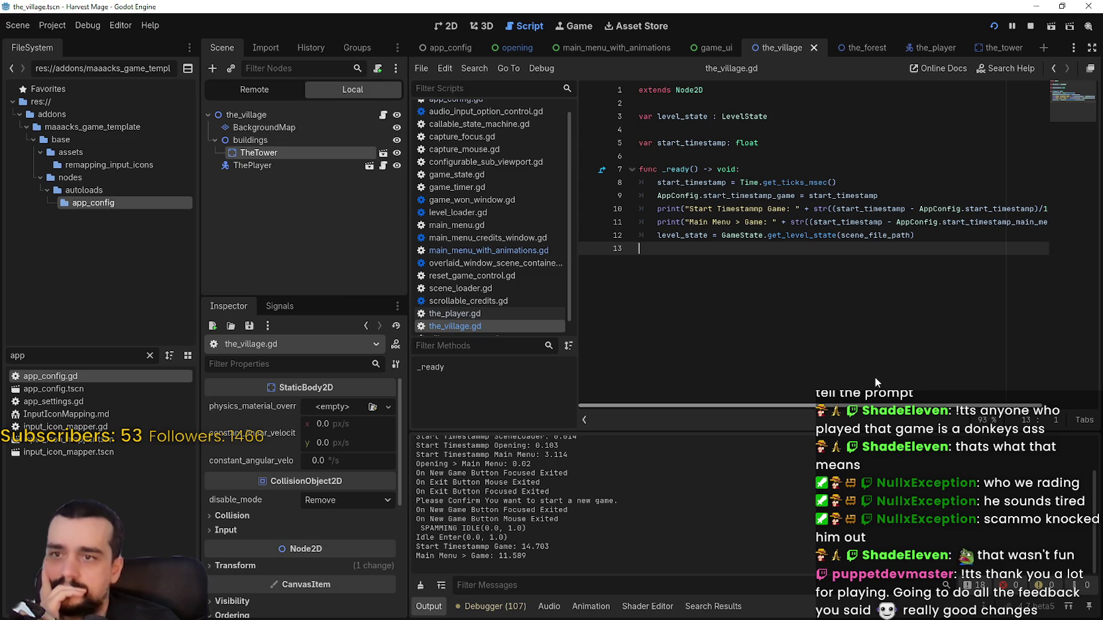
pyautogui.click(648, 207)
pyautogui.write('#')
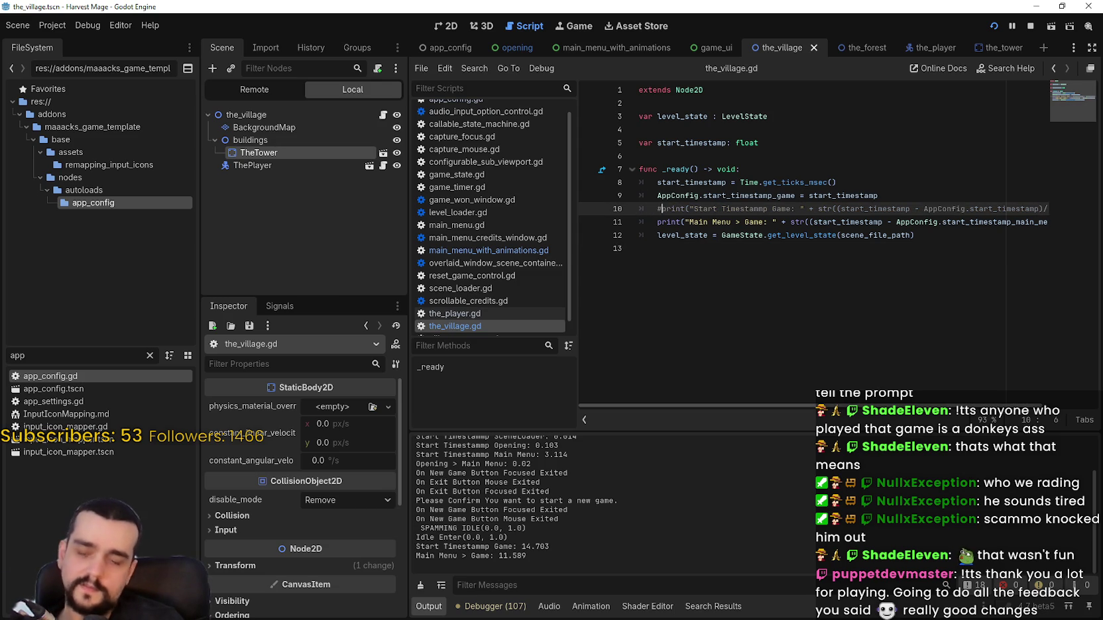
# - Re-enter start_timestamp_main_menu on line 11 via autocomplete and save the script
pyautogui.doubleClick(865, 222)
pyautogui.hscroll(3, 1025, 408)
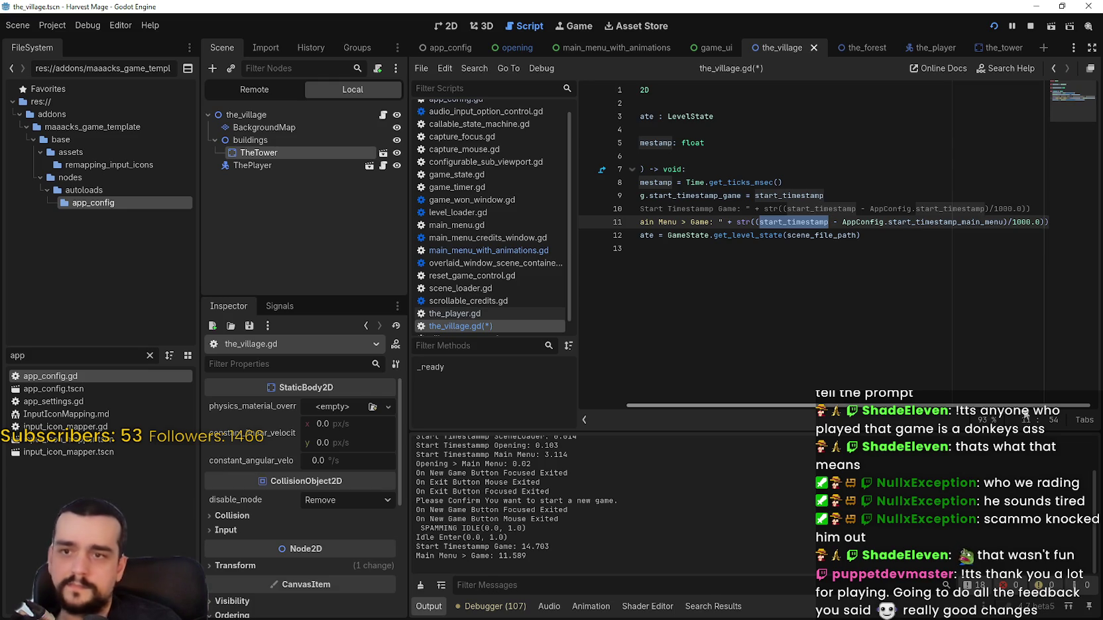
pyautogui.doubleClick(948, 223)
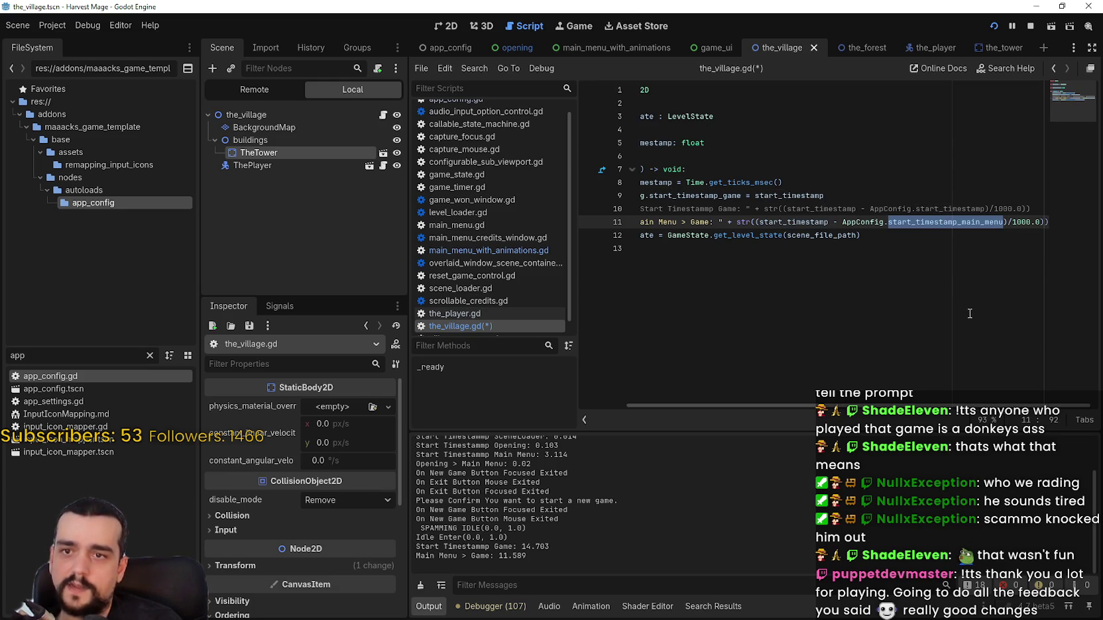
pyautogui.write('start')
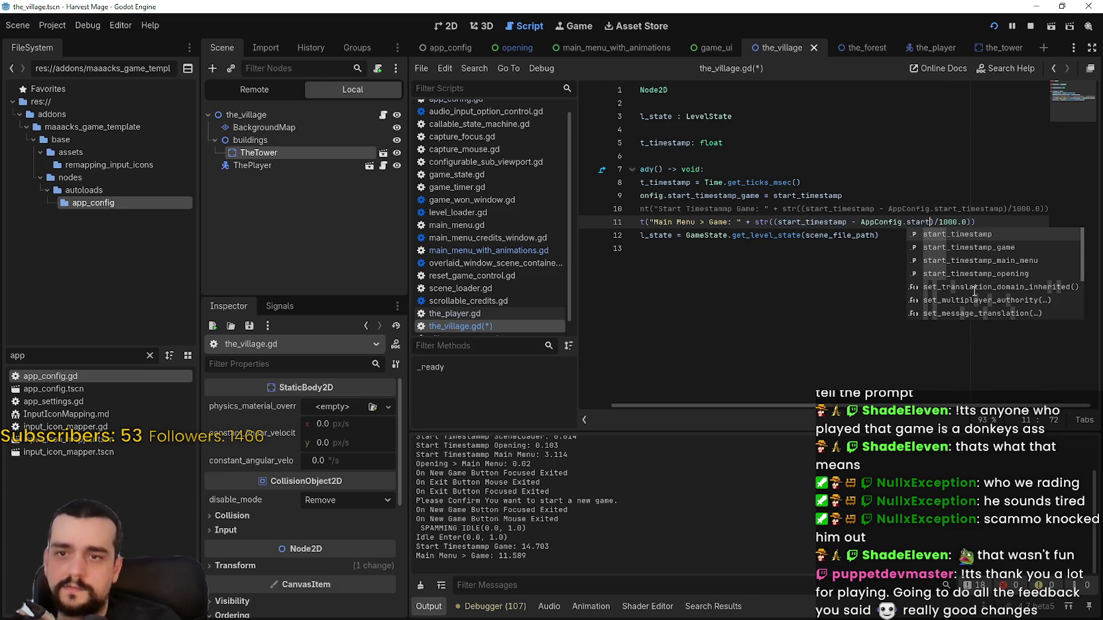
pyautogui.press('Down')
pyautogui.press('Down')
pyautogui.press('Return')
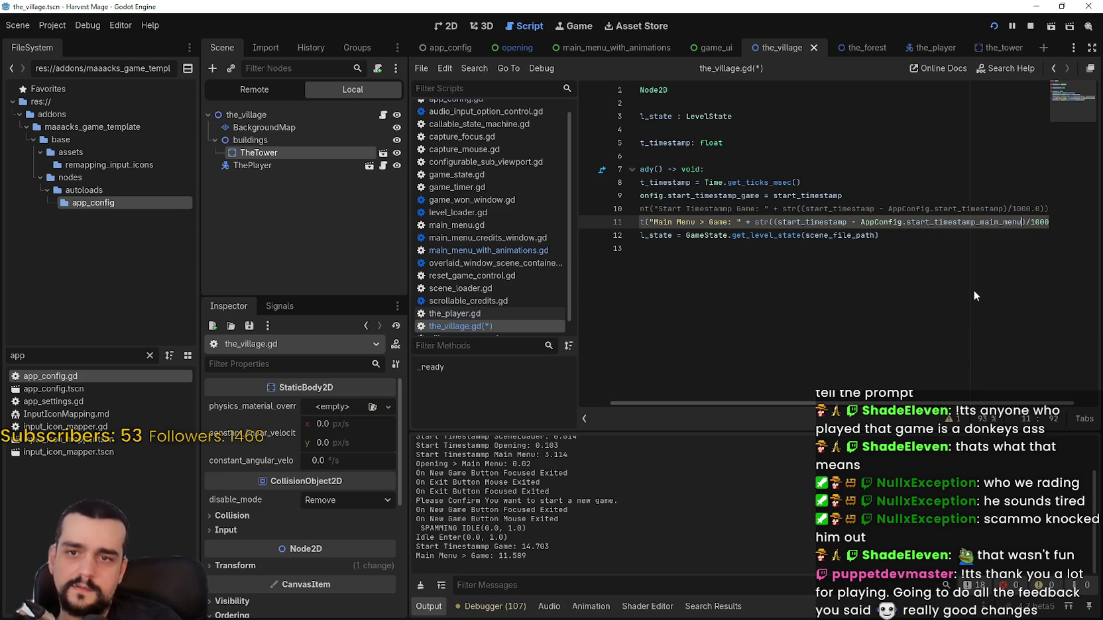
pyautogui.hotkey('ctrl', 's')
pyautogui.click(973, 290)
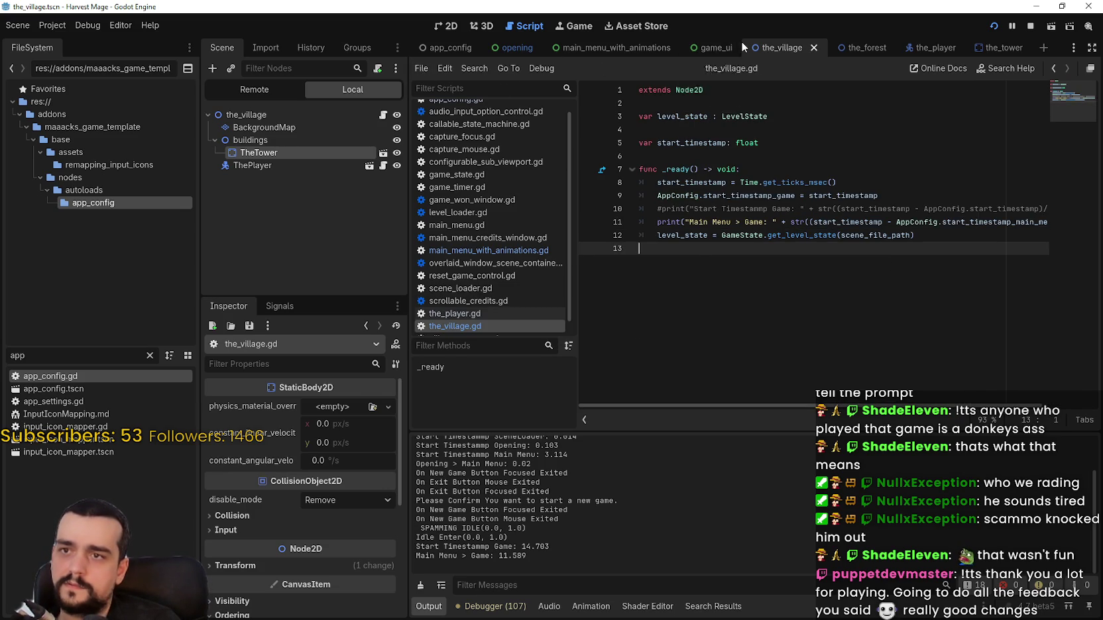
pyautogui.click(616, 48)
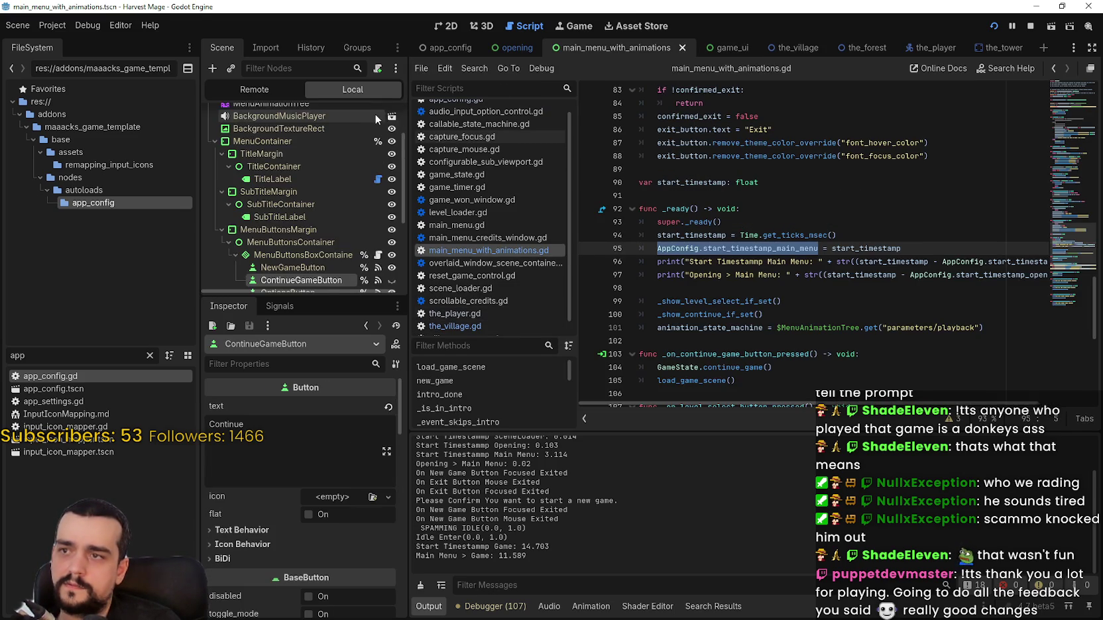
# - Open the MainMenu script, comment out the Start Timestamp Main Menu print with Ctrl+K, and save
pyautogui.scroll(2, 385, 141)
pyautogui.click(379, 115)
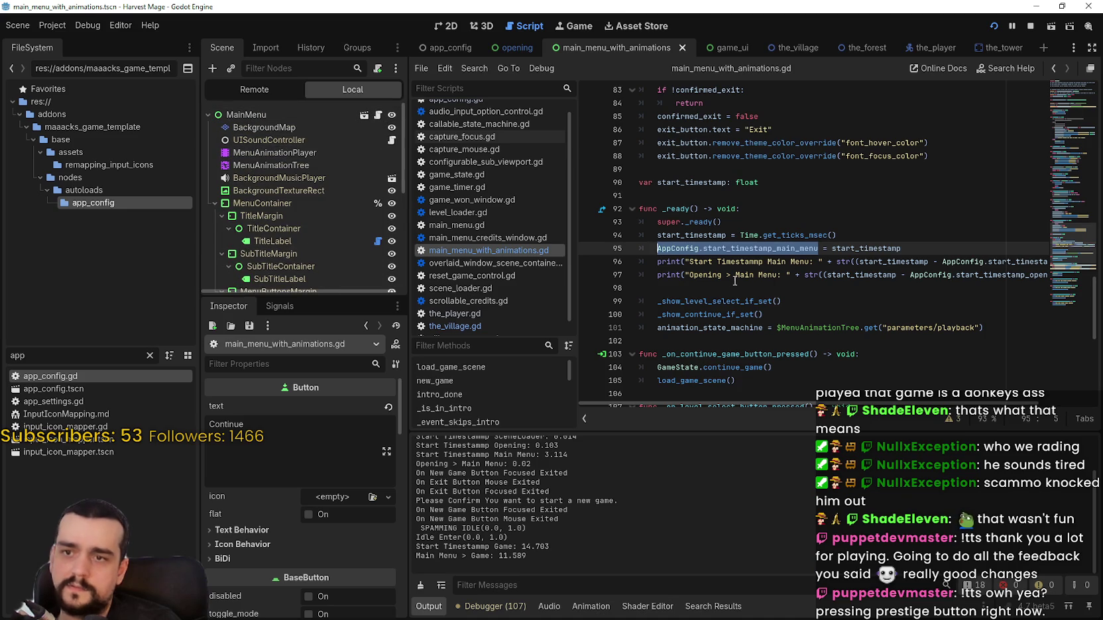
pyautogui.click(645, 260)
pyautogui.hotkey('ctrl', 'k')
pyautogui.click(640, 289)
pyautogui.hotkey('ctrl', 's')
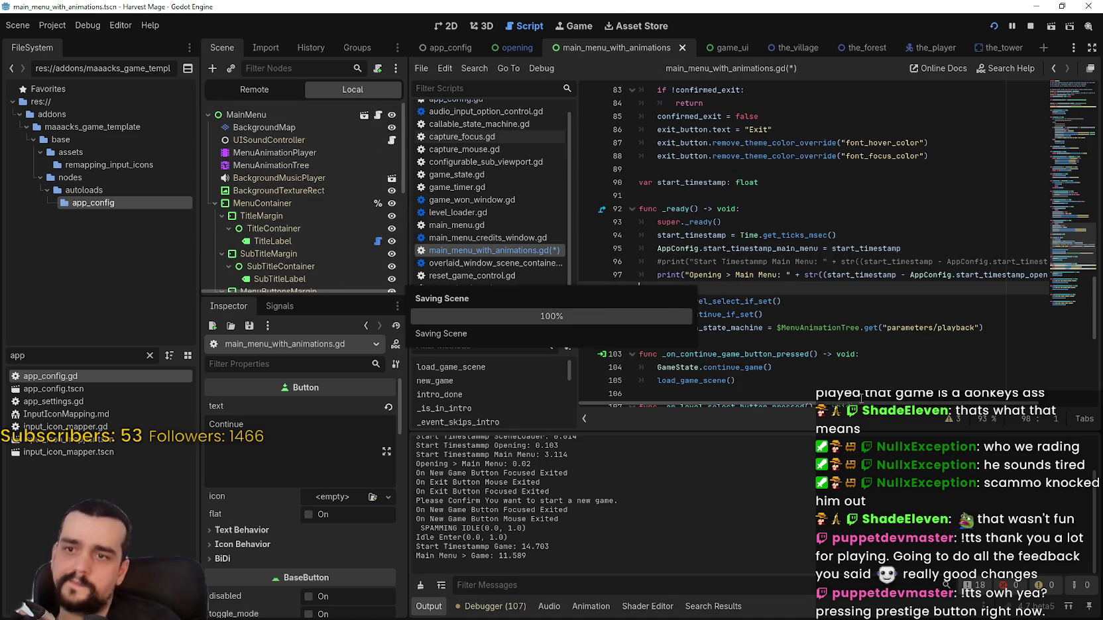
# - Check the AppConfig timestamp assignment line, save again, and relaunch the game
pyautogui.hscroll(3, 979, 418)
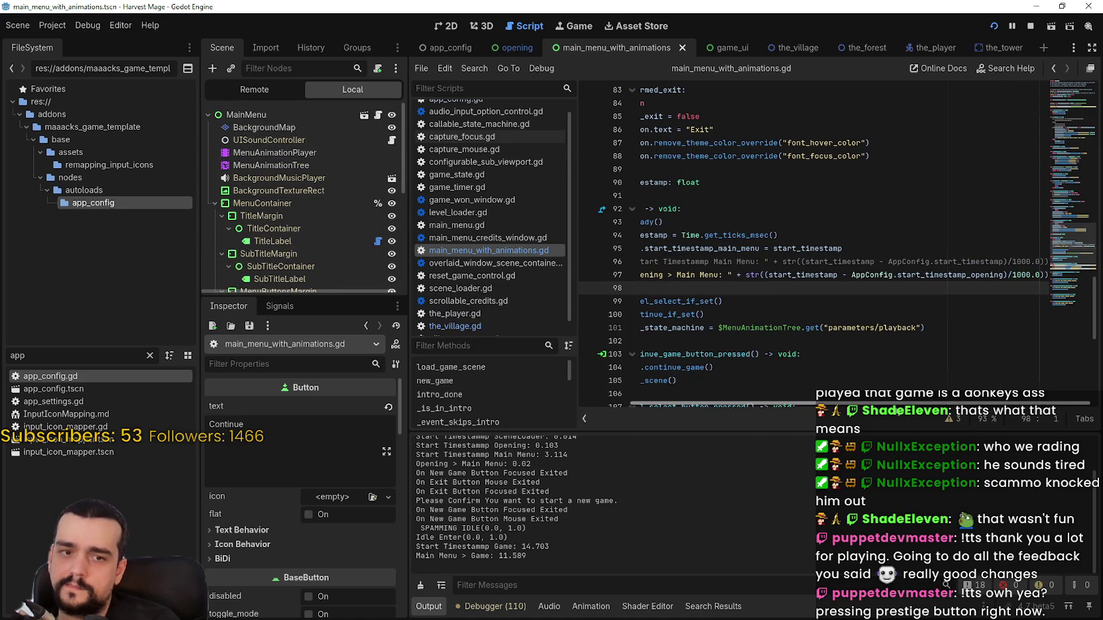
pyautogui.hscroll(-3, 736, 396)
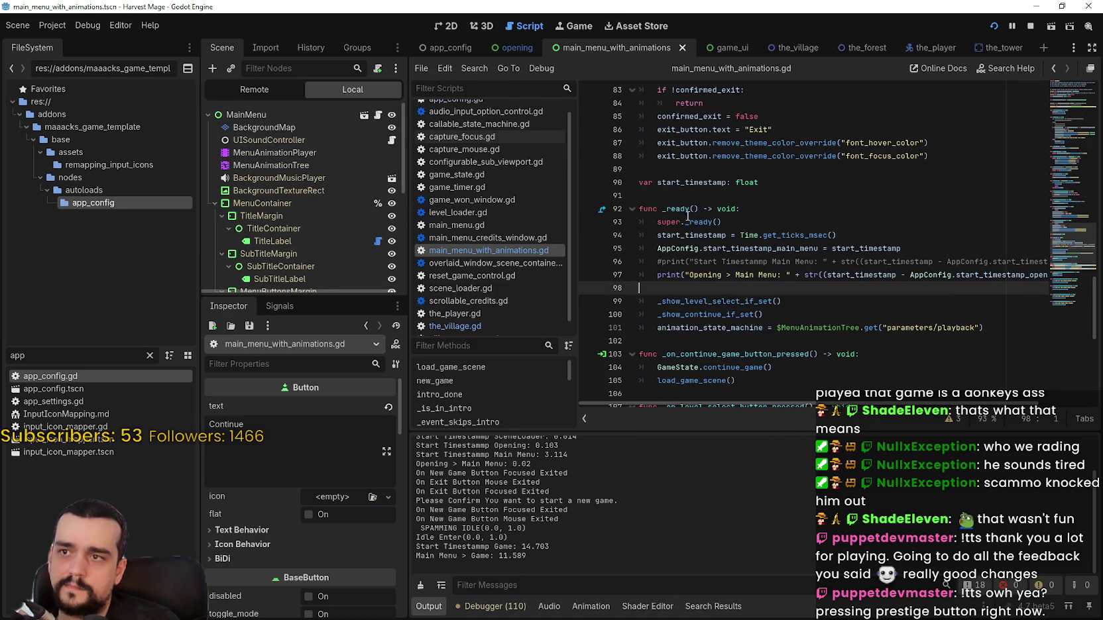
pyautogui.click(738, 250)
pyautogui.hotkey('ctrl', 's')
pyautogui.click(755, 290)
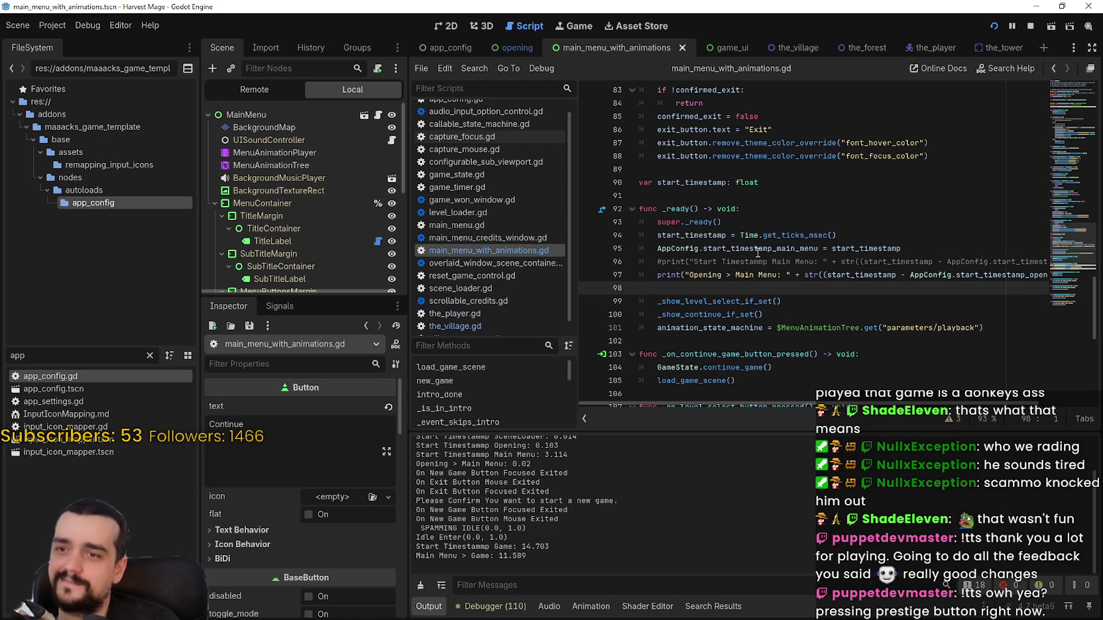
pyautogui.press('Up')
pyautogui.press('Up')
pyautogui.press('Up')
pyautogui.click(793, 295)
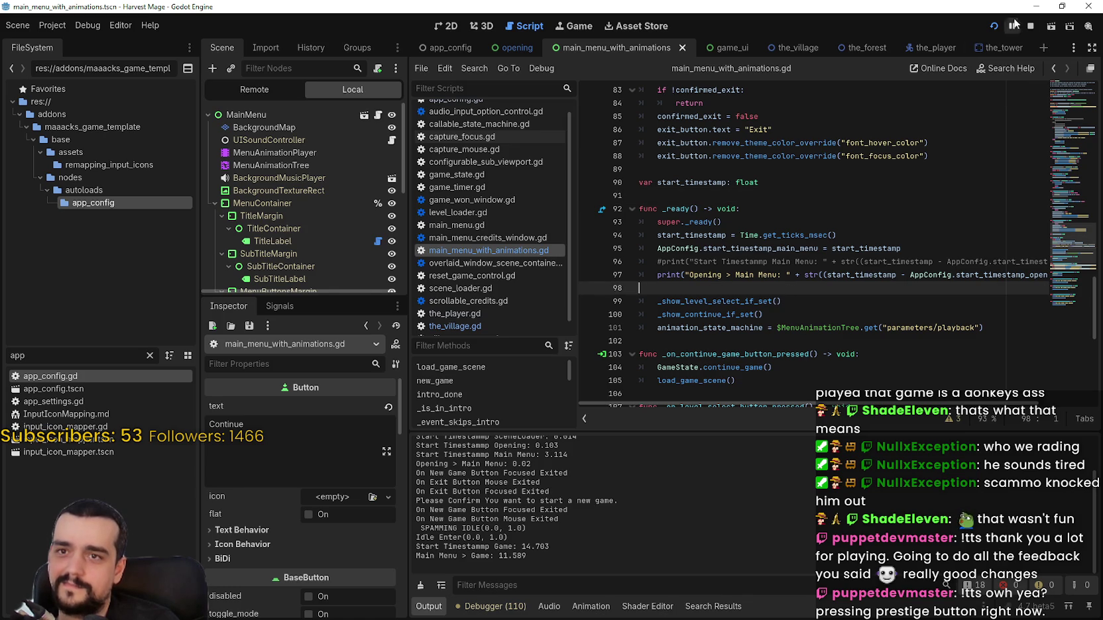
pyautogui.click(993, 27)
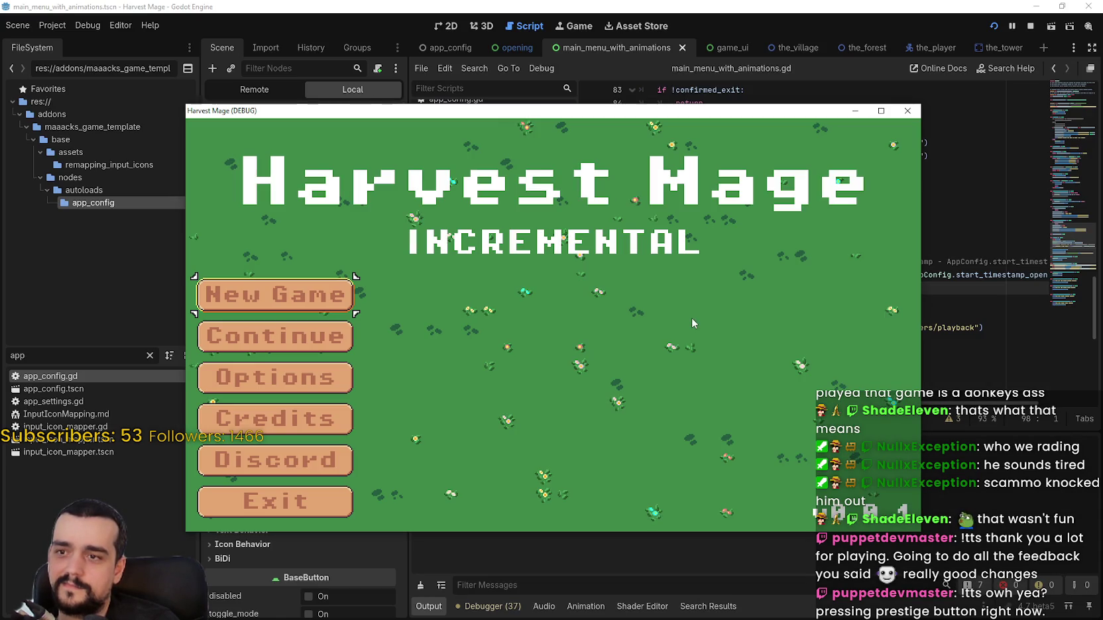
# - Start and confirm a new game, then stop it after Main Menu > Game logs 7.379
pyautogui.moveTo(524, 116)
pyautogui.mouseDown()
pyautogui.moveTo(658, 25)
pyautogui.moveTo(616, 28)
pyautogui.mouseUp()
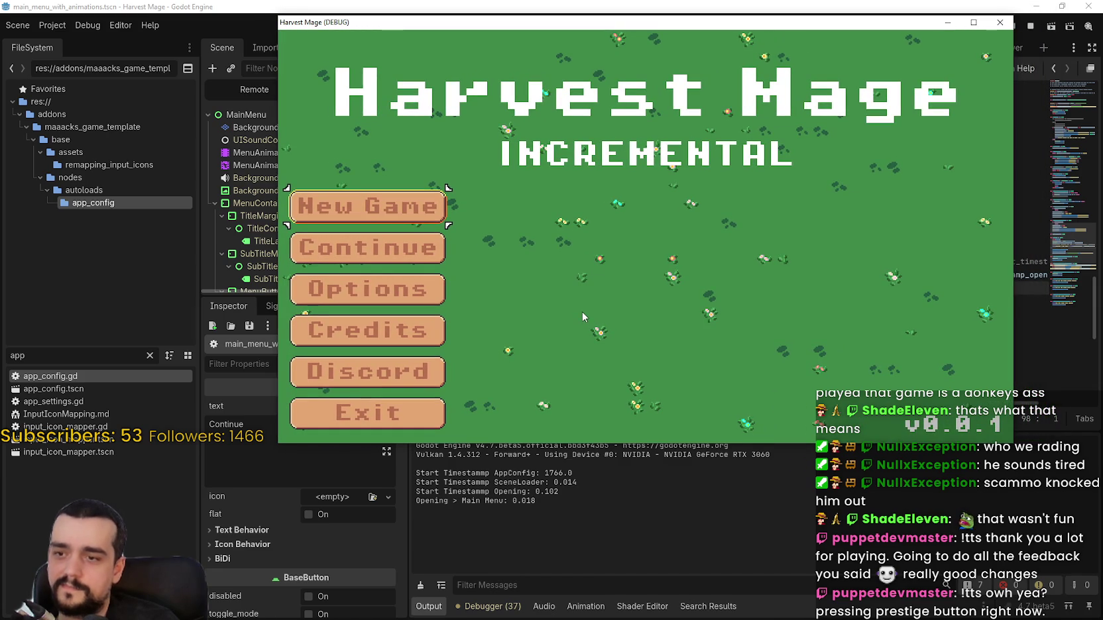
pyautogui.click(401, 223)
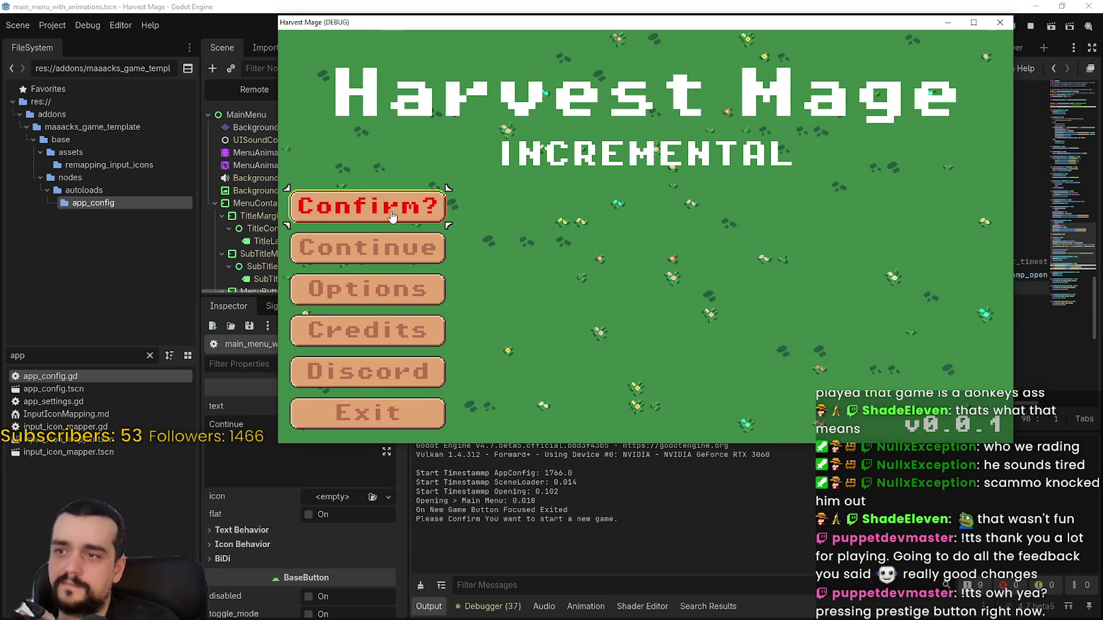
pyautogui.click(426, 204)
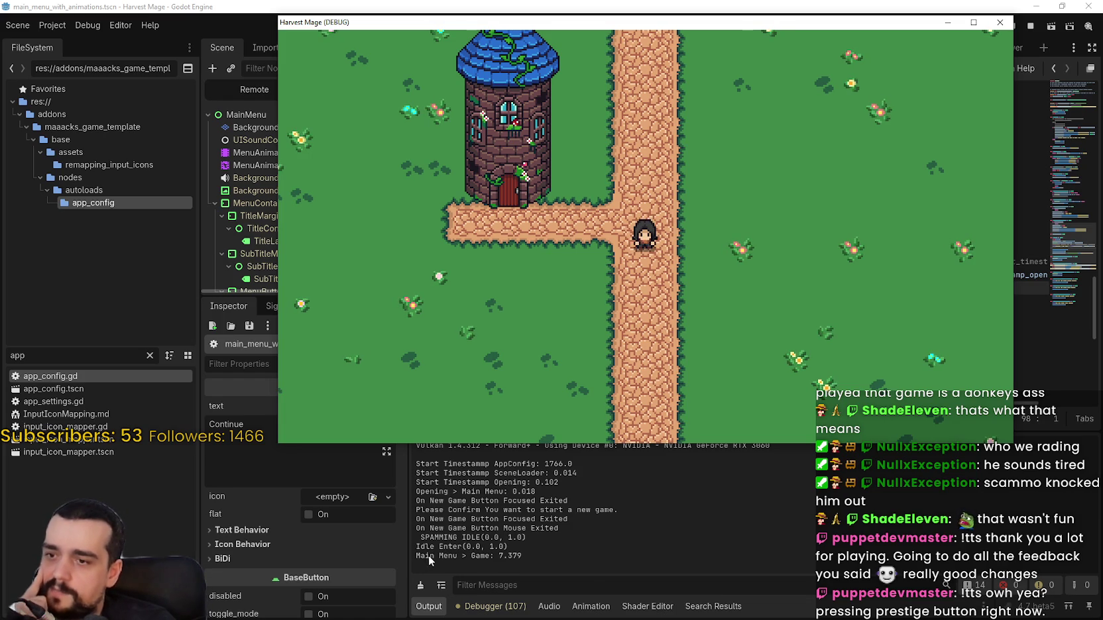
pyautogui.click(1030, 26)
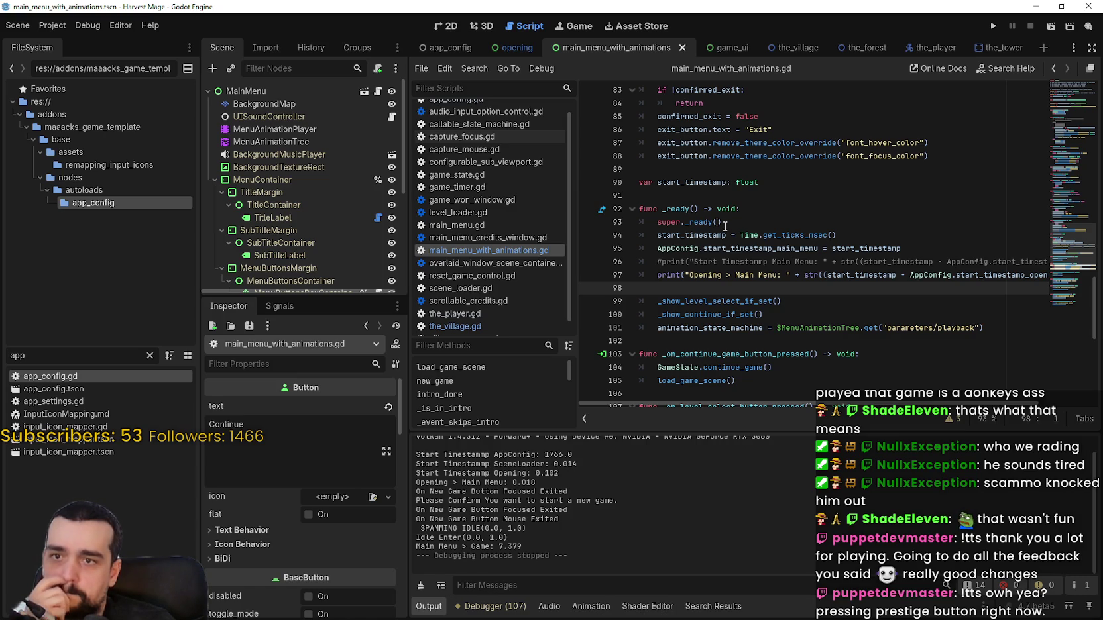
# - Select the AppConfig.start_timestamp_main_menu recording lines 94–95, then open the opening scene
pyautogui.moveTo(934, 404); pyautogui.dragTo(987, 405)
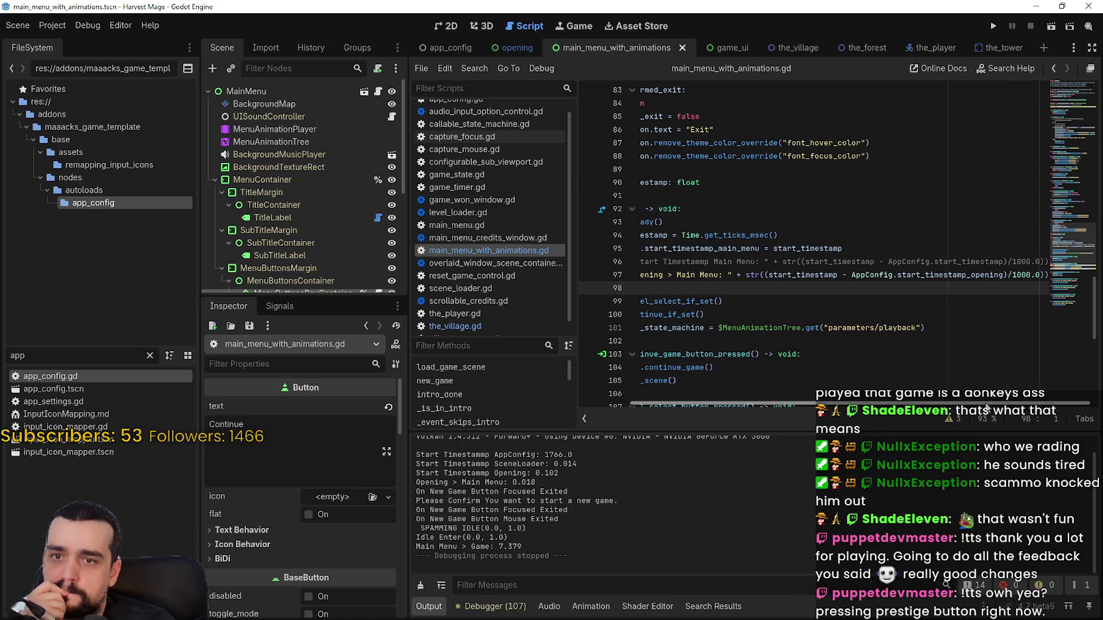
pyautogui.moveTo(986, 406); pyautogui.dragTo(915, 404)
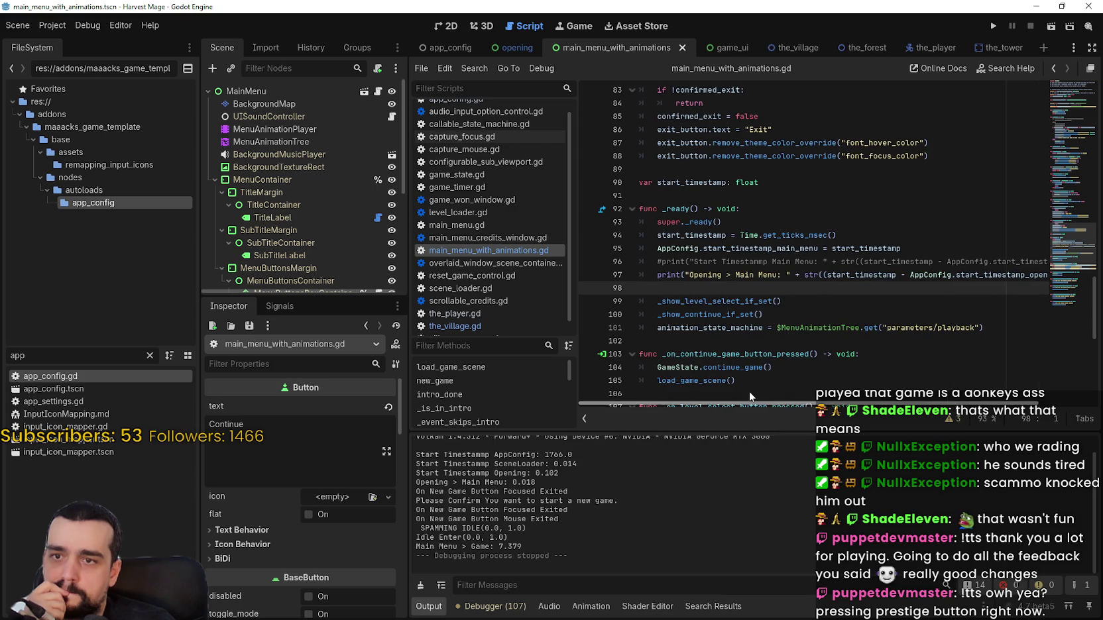
pyautogui.doubleClick(741, 246)
pyautogui.moveTo(741, 246); pyautogui.dragTo(679, 244)
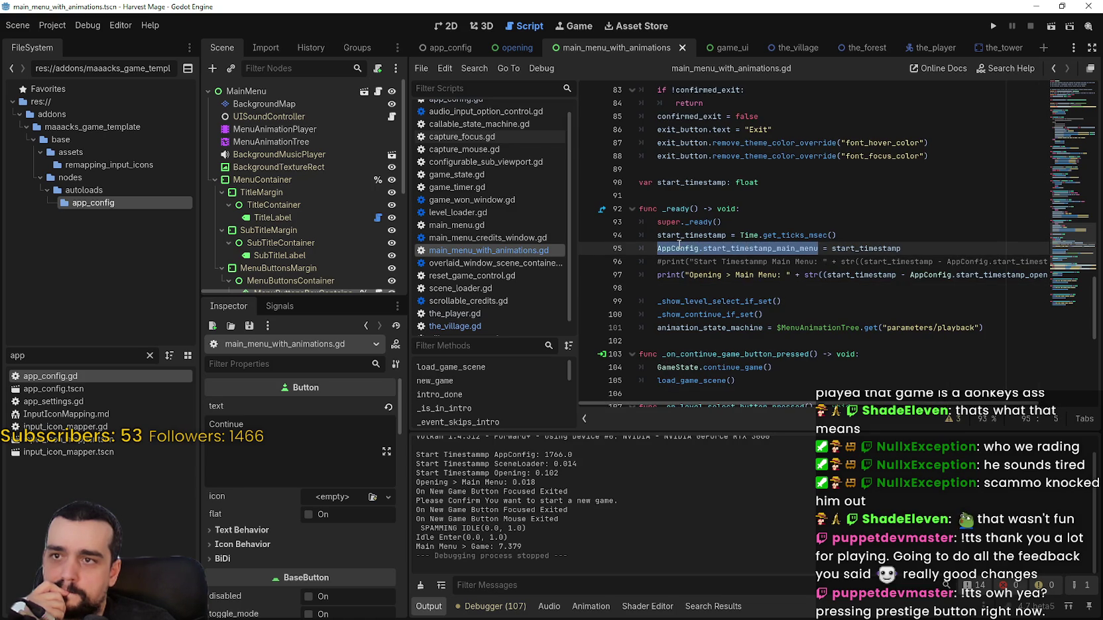
pyautogui.doubleClick(843, 243)
pyautogui.moveTo(843, 243); pyautogui.dragTo(646, 232)
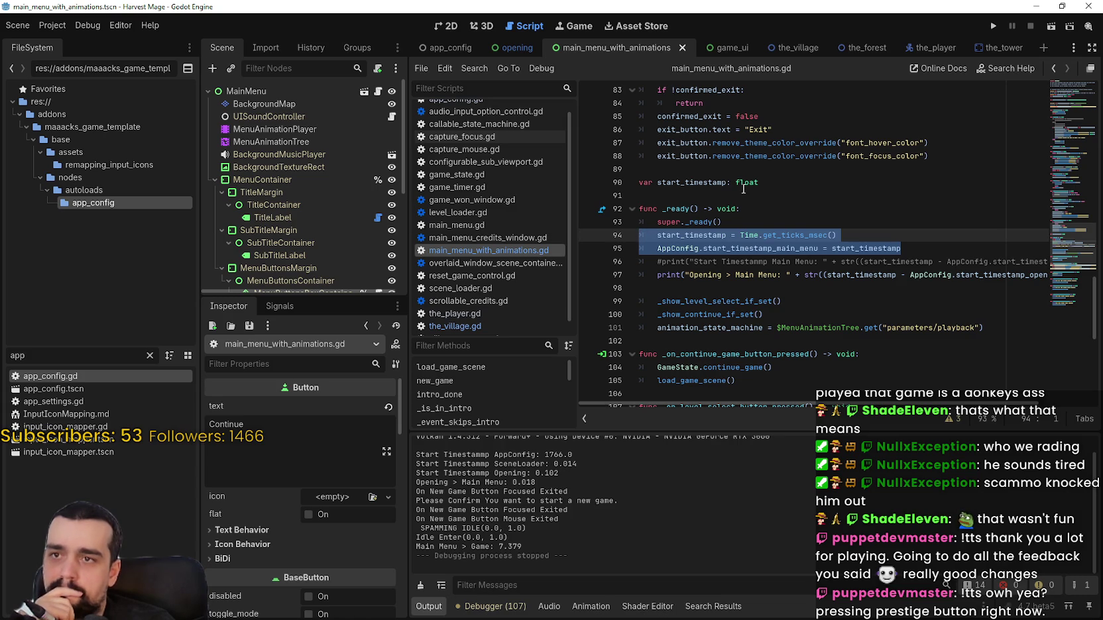
pyautogui.click(515, 48)
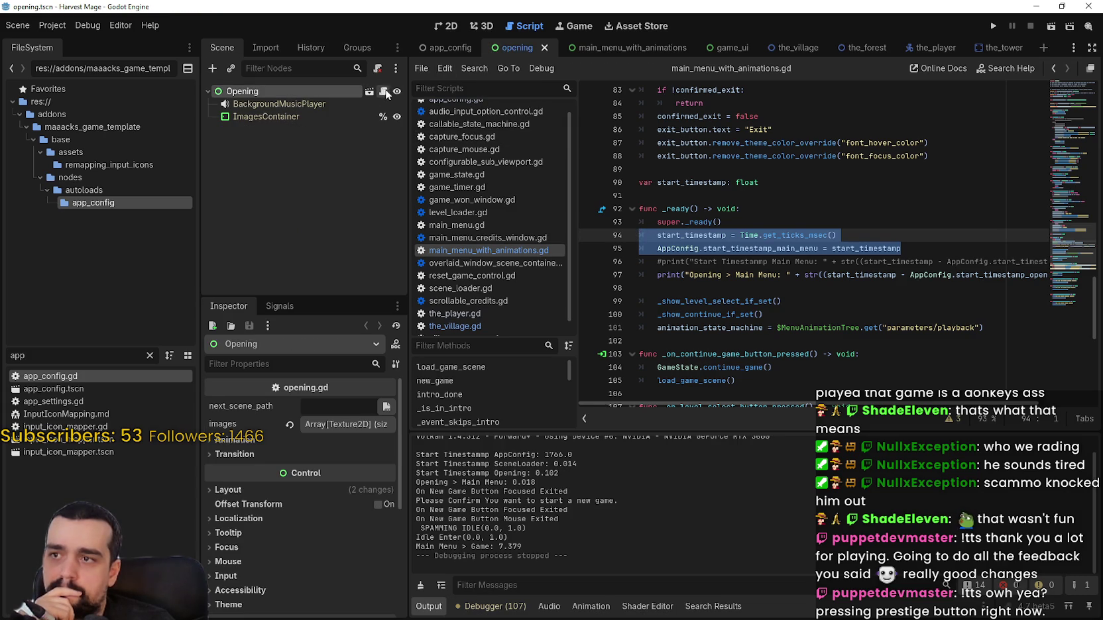
# - Copy the three timestamp lines from _init() into the start of opening.gd's _ready()
pyautogui.click(383, 92)
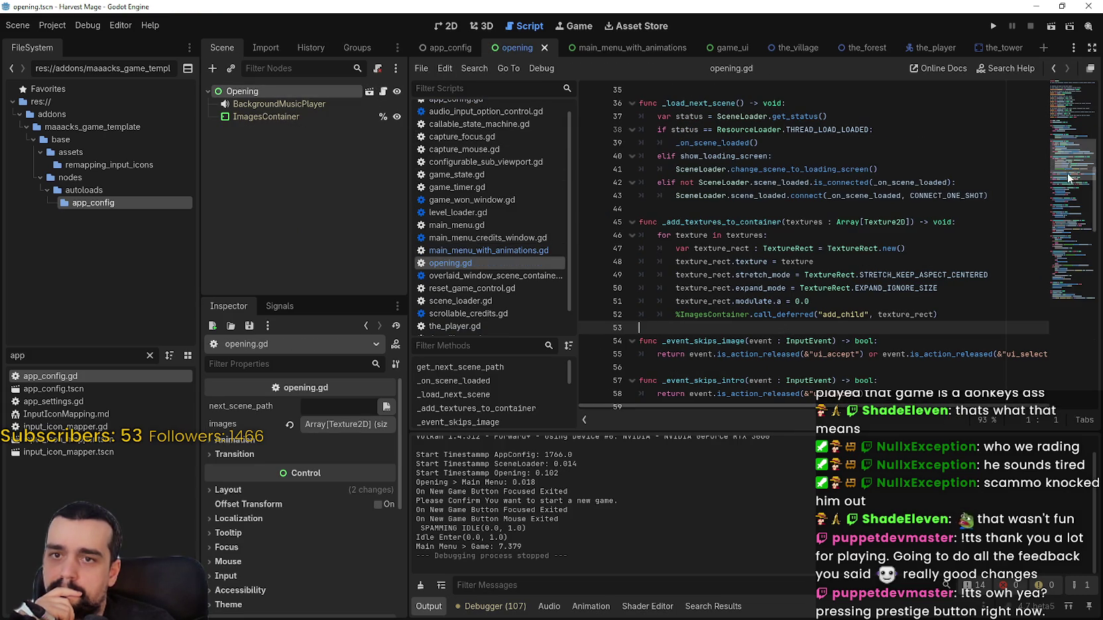
pyautogui.scroll(-10, 1056, 238)
pyautogui.scroll(-8, 1056, 238)
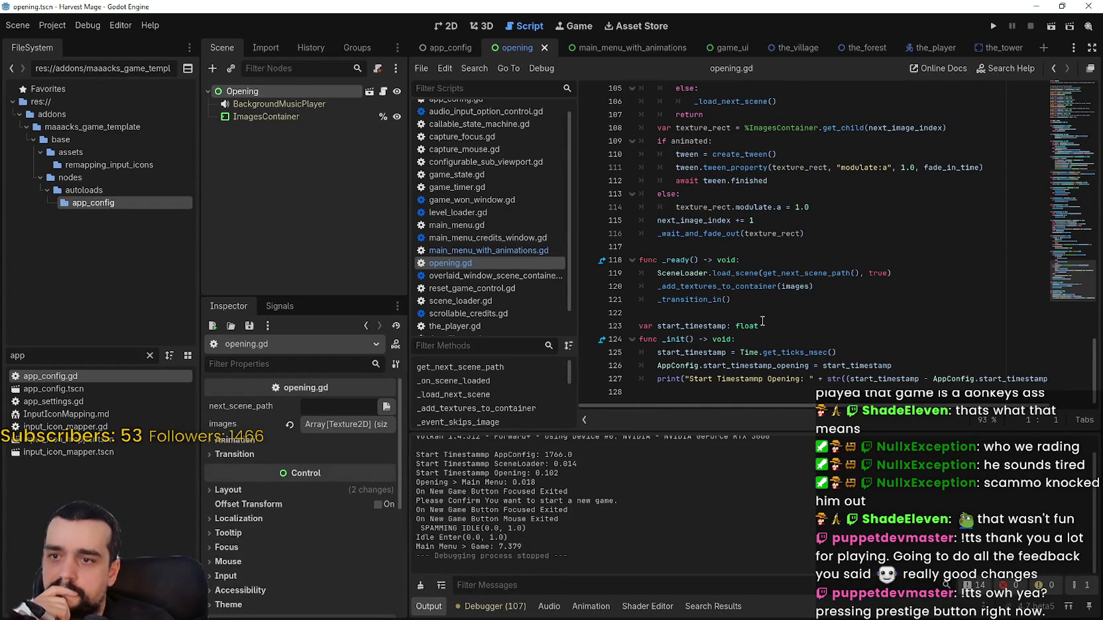
pyautogui.moveTo(590, 392); pyautogui.dragTo(615, 352)
pyautogui.hotkey('ctrl', 'c')
pyautogui.click(792, 257)
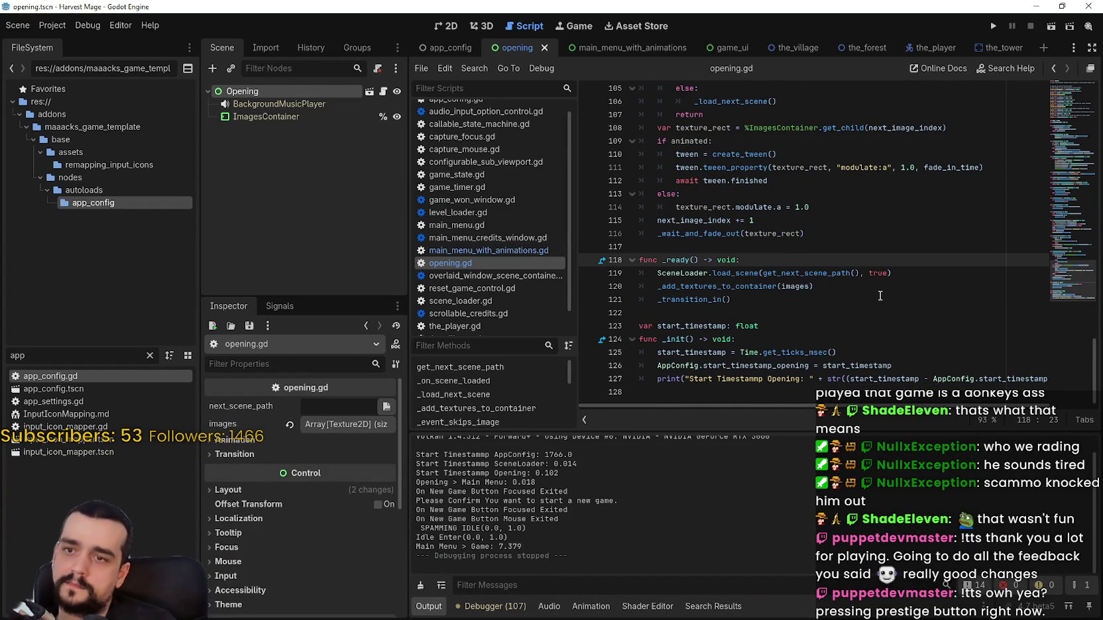
pyautogui.press('Return')
pyautogui.hotkey('ctrl', 'v')
# - Delete the duplicate _init timing block, save opening.gd, and run the project
pyautogui.scroll(-1, 846, 314)
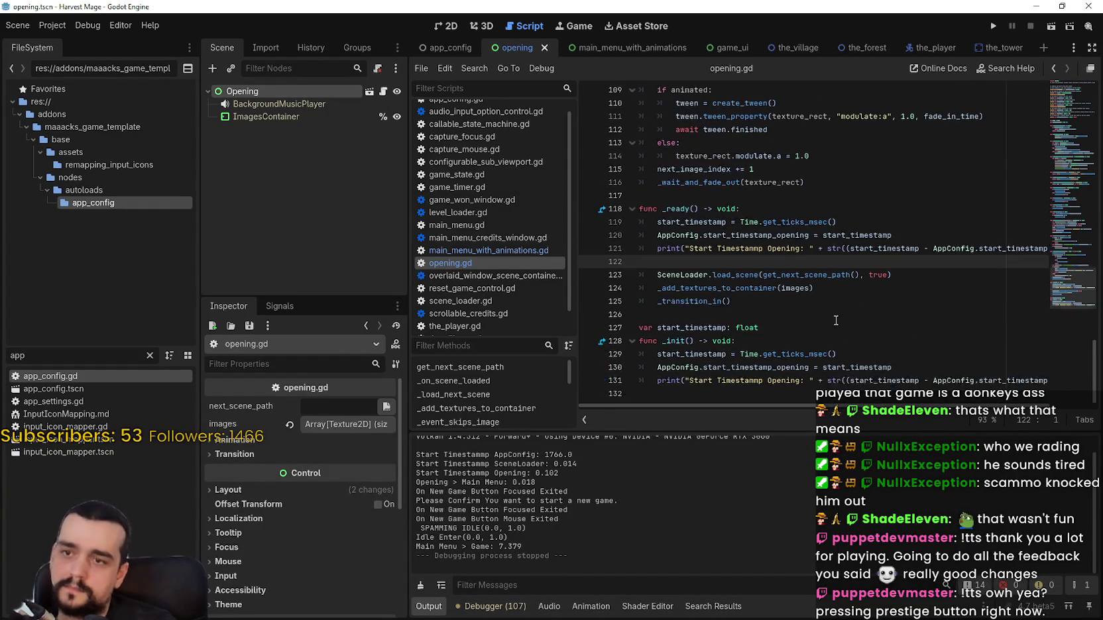
pyautogui.moveTo(731, 391)
pyautogui.mouseDown()
pyautogui.moveTo(627, 358)
pyautogui.moveTo(640, 381)
pyautogui.moveTo(637, 340)
pyautogui.mouseUp()
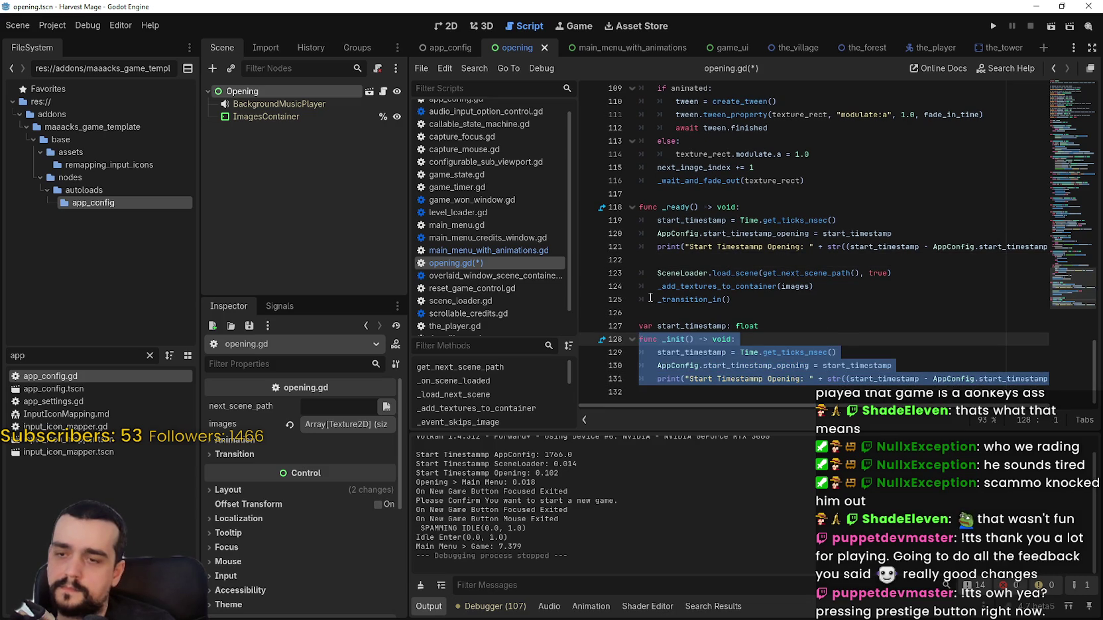
pyautogui.press('BackSpace')
pyautogui.hotkey('ctrl', 's')
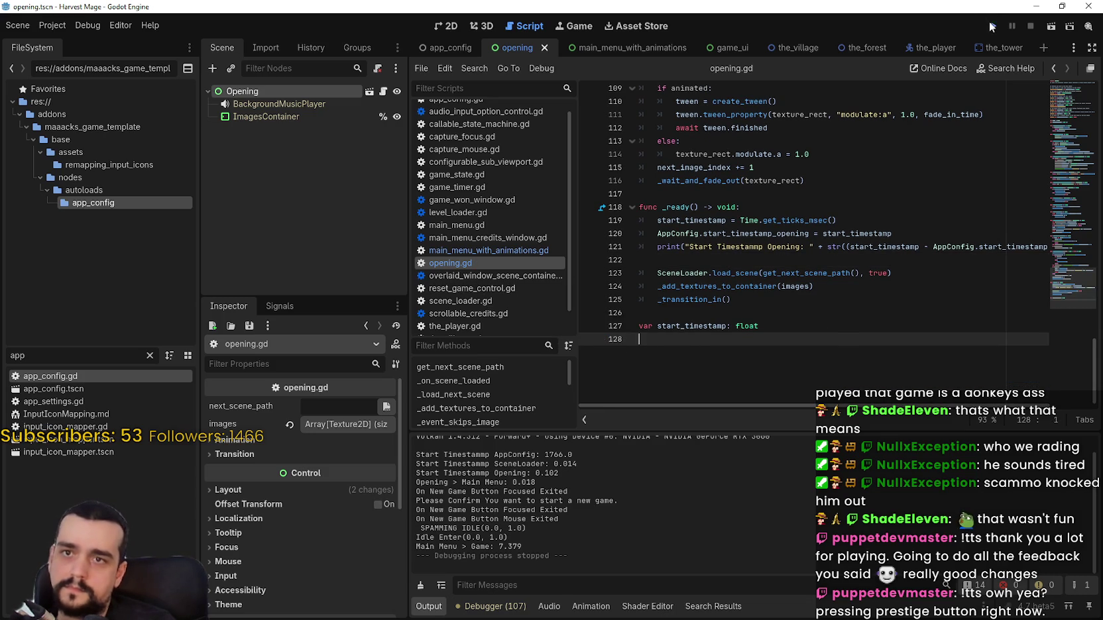
pyautogui.click(993, 27)
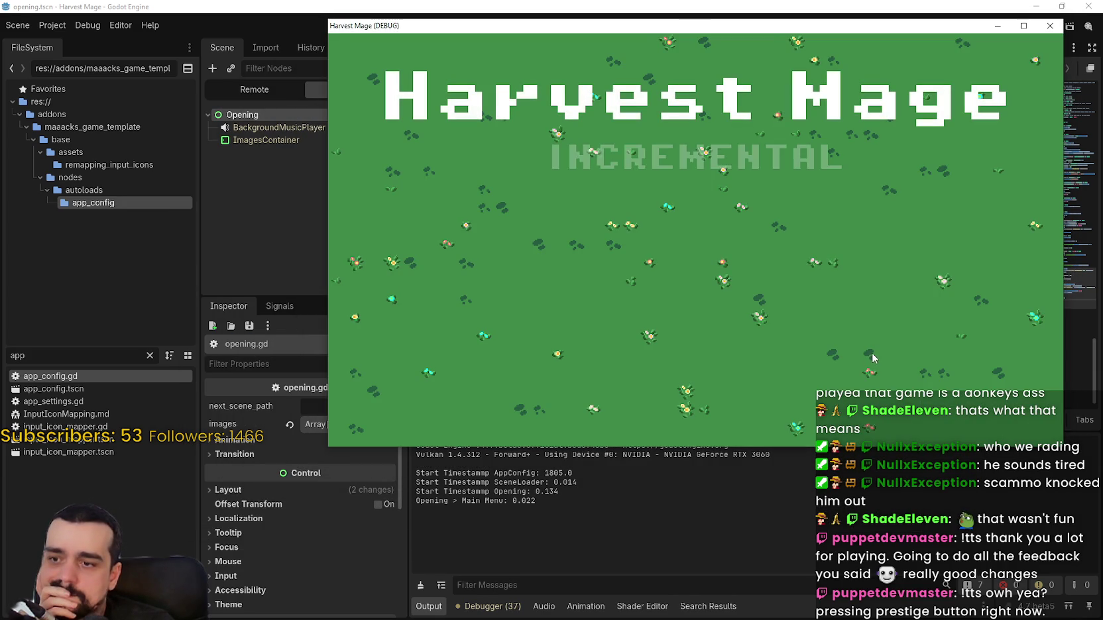
# - Start and confirm a new game in the running Harvest Mage, then close the game
pyautogui.click(455, 213)
pyautogui.click(455, 211)
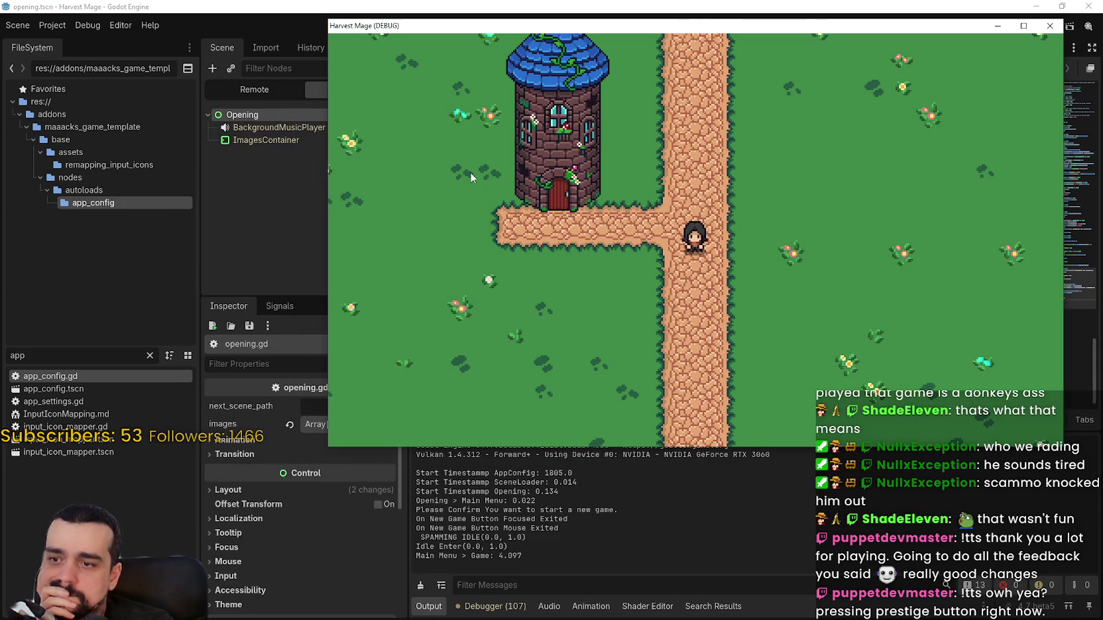
pyautogui.click(1050, 27)
# - Relaunch, start a new game again, and stop it, logging Main Menu > Game at 1.846
pyautogui.click(992, 27)
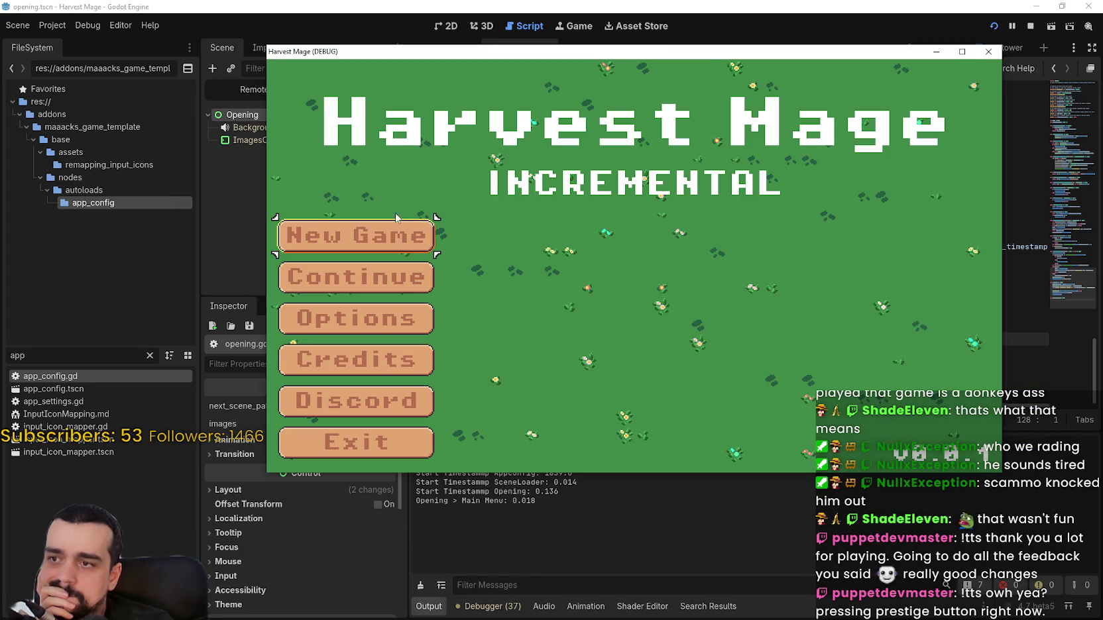
pyautogui.click(345, 235)
pyautogui.click(345, 235)
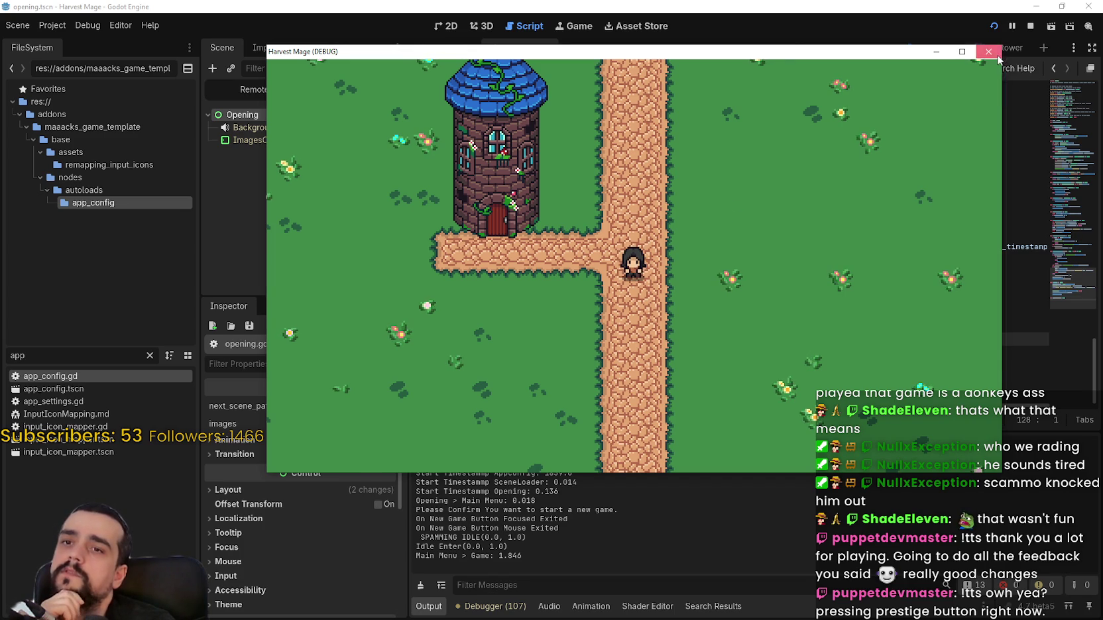
pyautogui.hotkey('alt', 'F4')
pyautogui.click(755, 313)
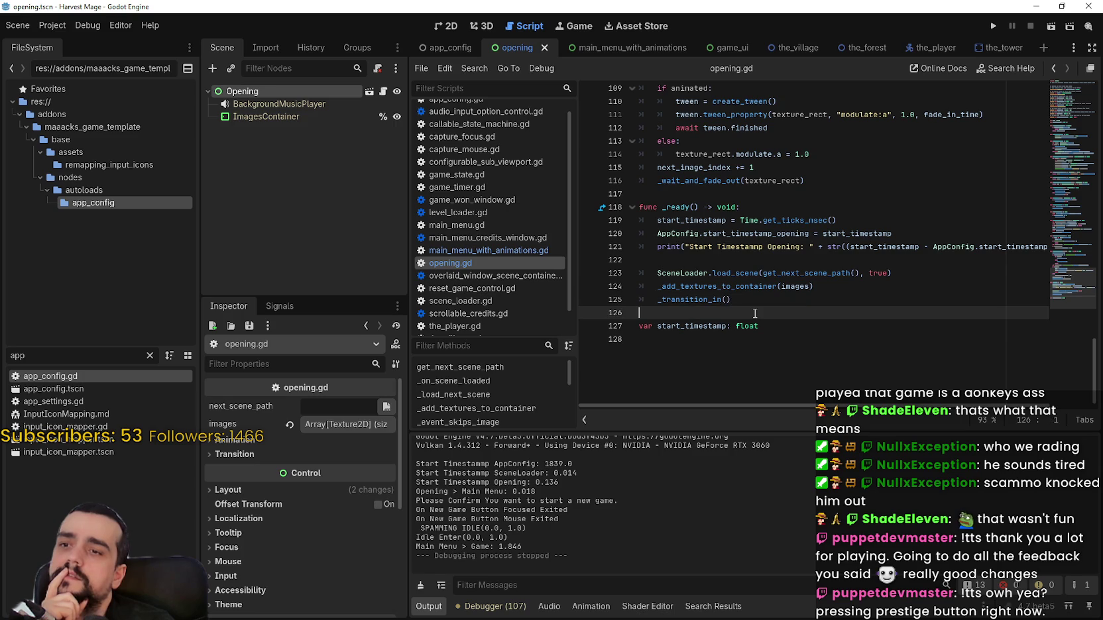
pyautogui.moveTo(910, 242)
pyautogui.mouseDown()
pyautogui.moveTo(875, 199)
pyautogui.moveTo(1034, 292)
pyautogui.moveTo(1073, 299)
pyautogui.mouseUp()
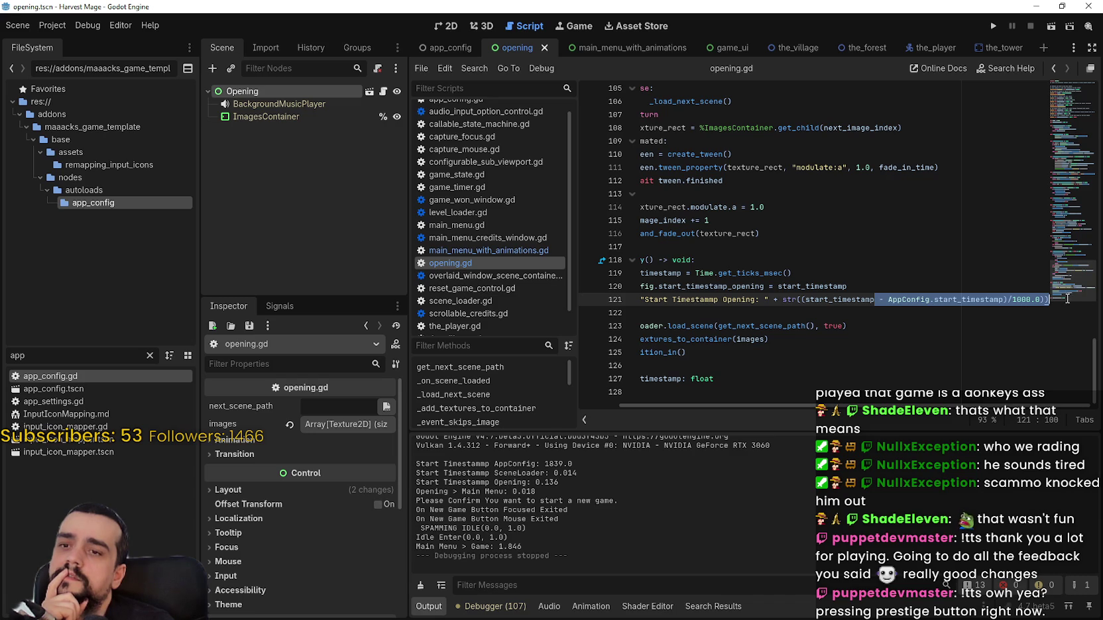
pyautogui.click(770, 250)
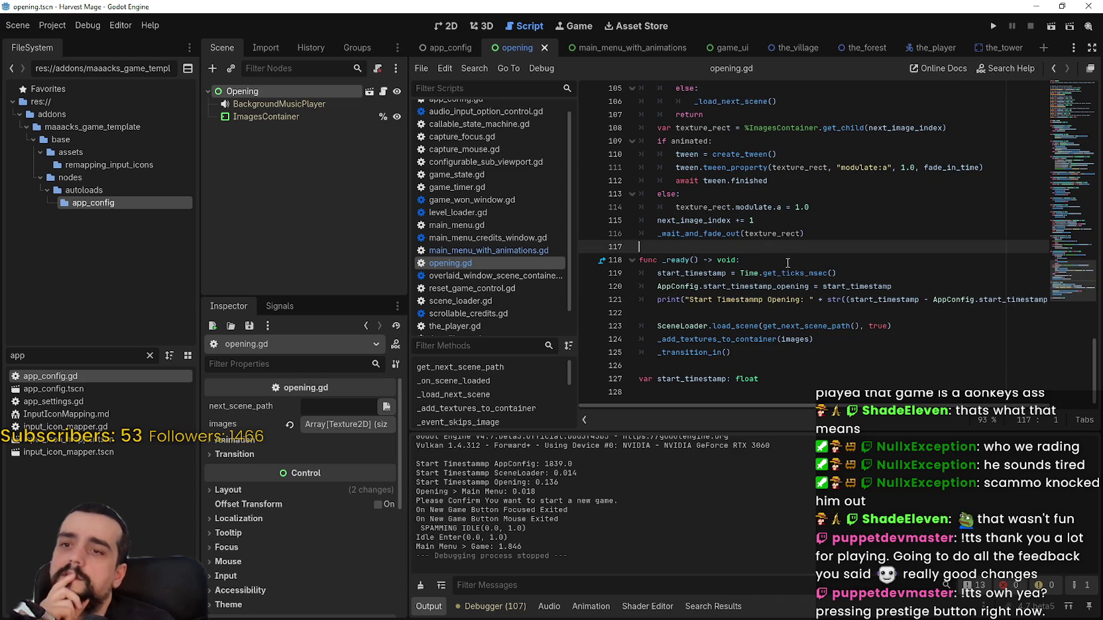
pyautogui.click(781, 259)
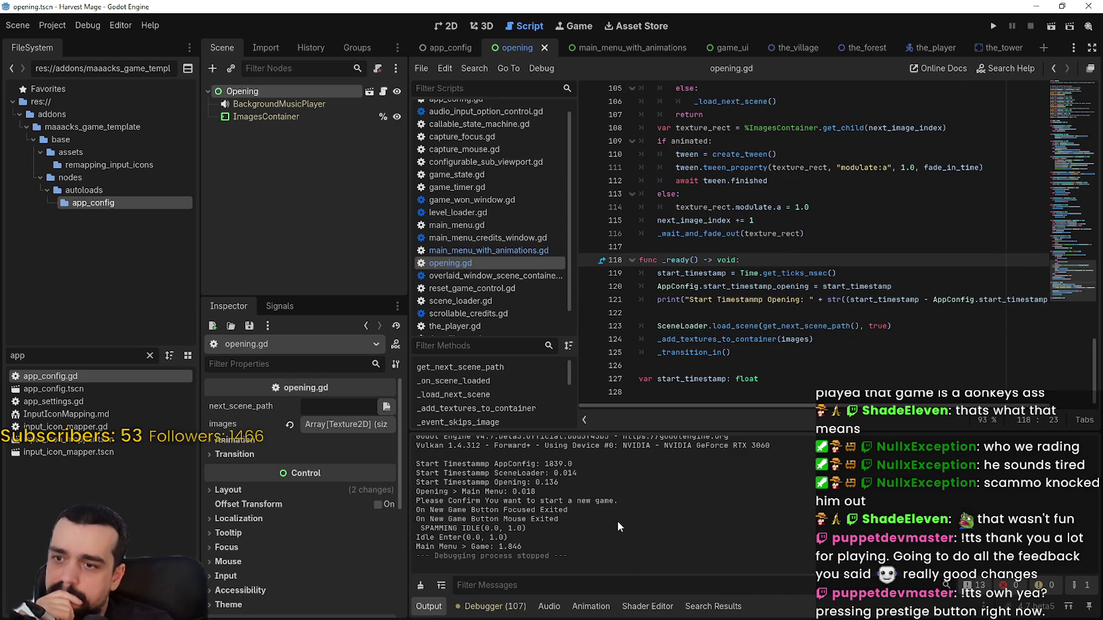
pyautogui.scroll(1, 617, 521)
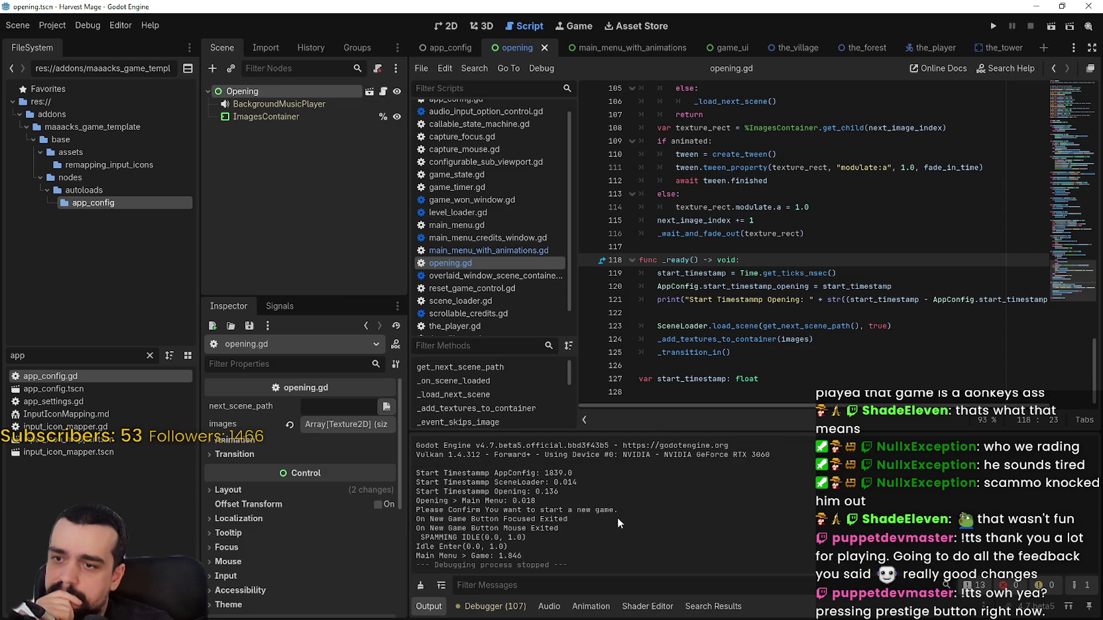
pyautogui.moveTo(559, 491); pyautogui.dragTo(398, 489)
pyautogui.moveTo(538, 501); pyautogui.dragTo(402, 503)
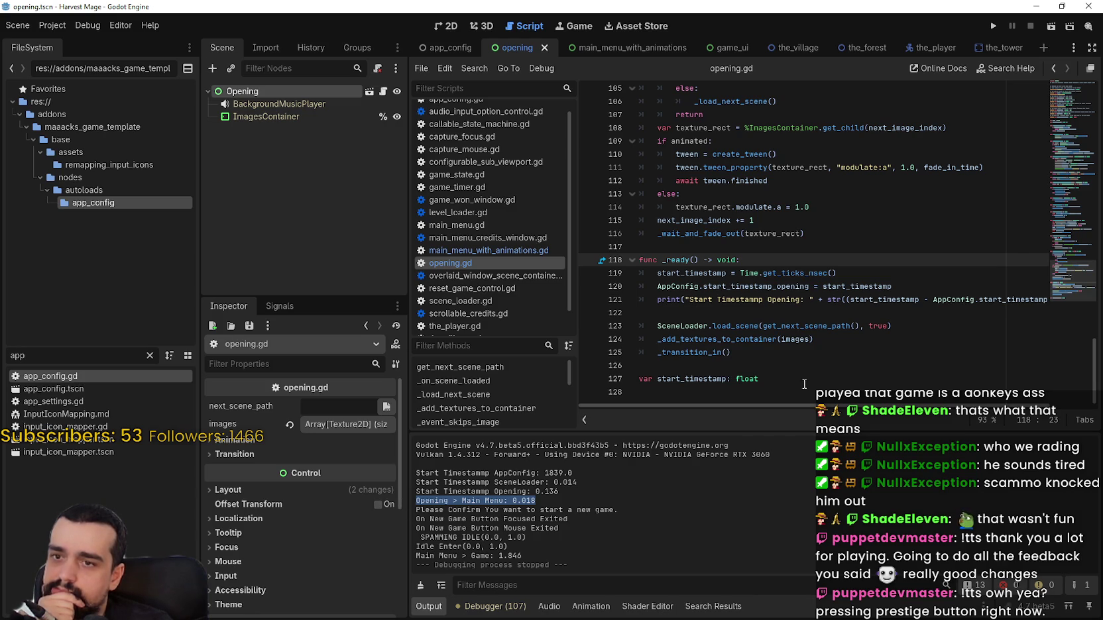
pyautogui.moveTo(657, 288); pyautogui.dragTo(880, 287)
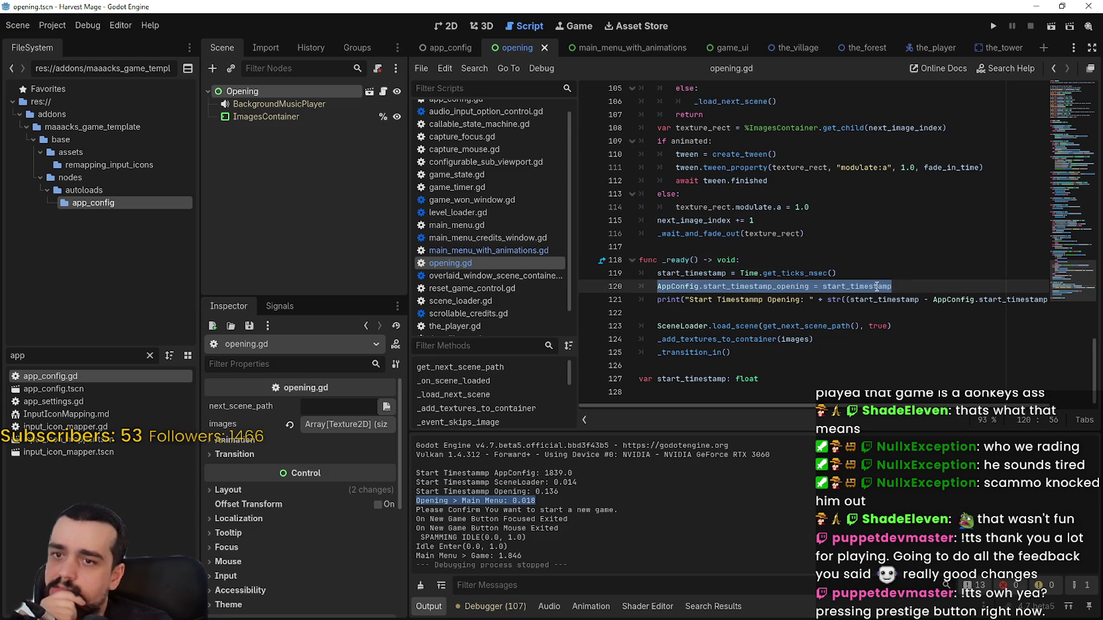
# - Copy the selected AppConfig.start_timestamp_opening line in _ready
pyautogui.rightClick(876, 286)
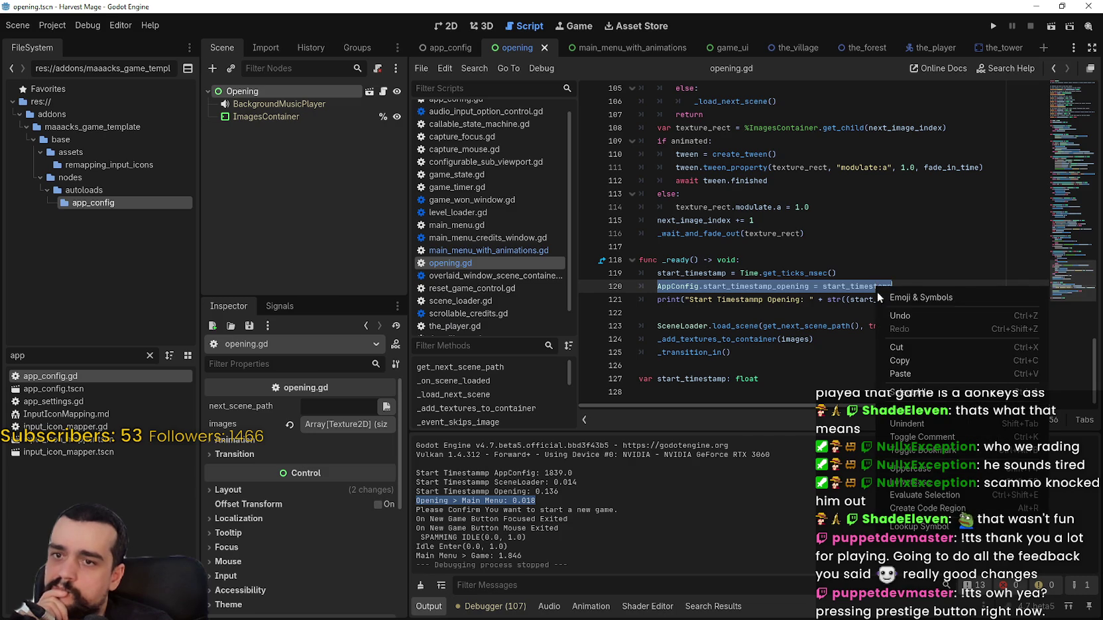
pyautogui.click(930, 356)
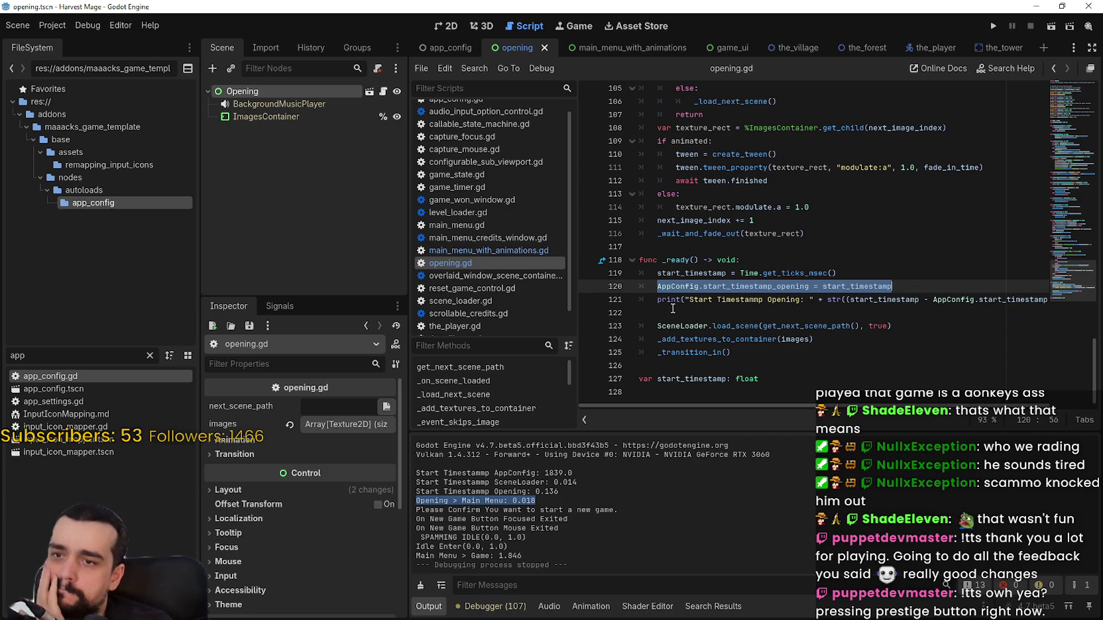
pyautogui.moveTo(667, 308); pyautogui.dragTo(641, 288)
pyautogui.moveTo(753, 323)
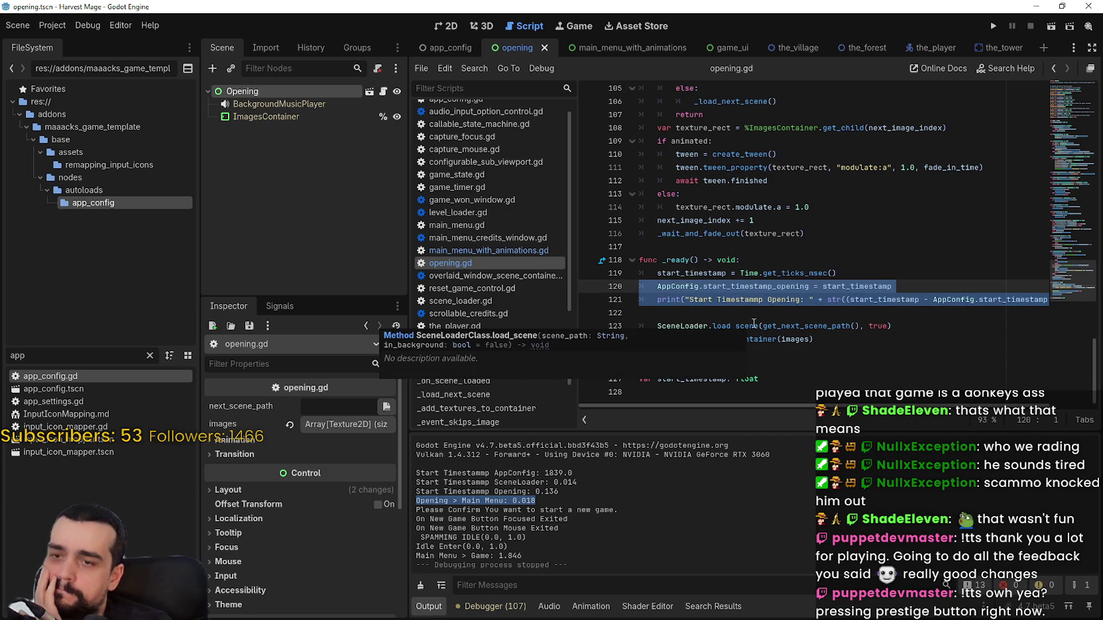
pyautogui.hscroll(5, 969, 407)
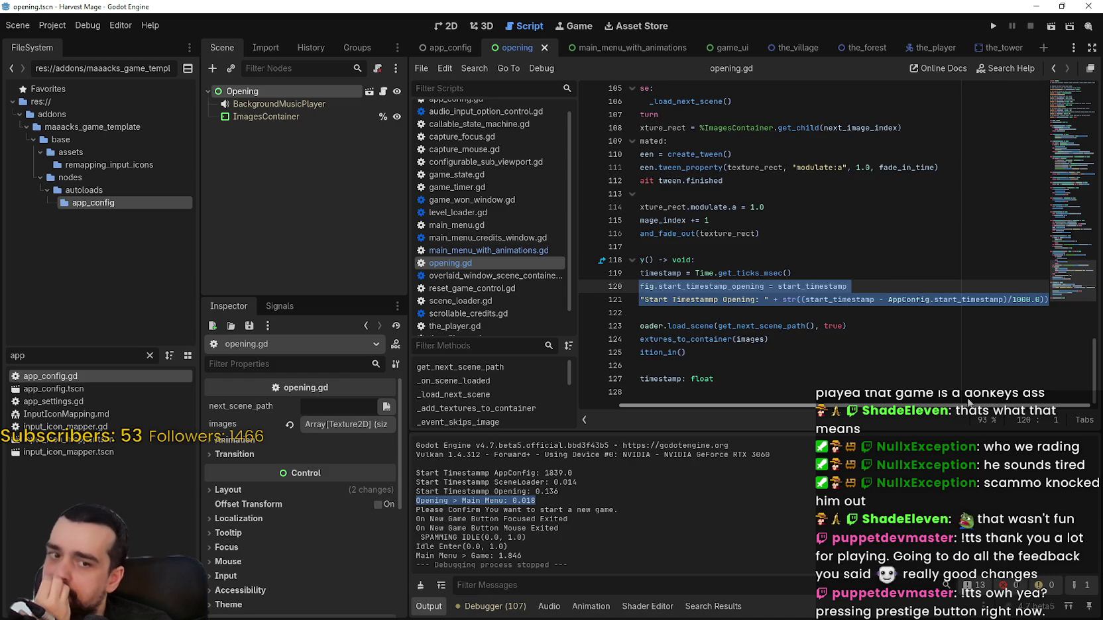
pyautogui.hscroll(-5, 970, 400)
# - Reselect line 120, copy it again, and delete the assignment from _ready
pyautogui.click(690, 287)
pyautogui.hotkey('shift', 'End')
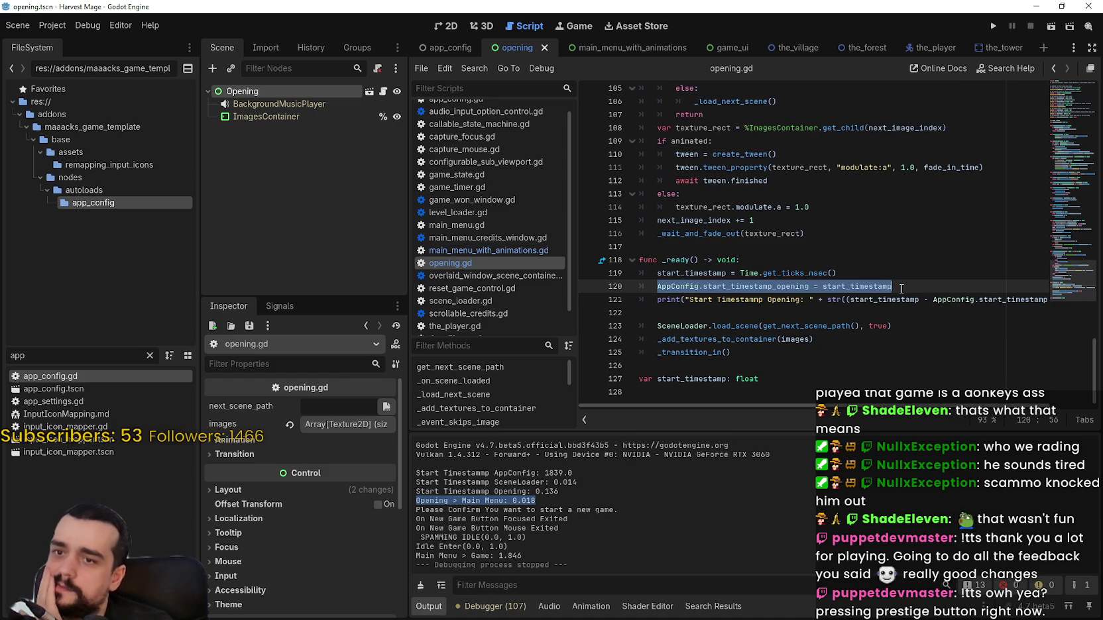
pyautogui.hscroll(3, 989, 401)
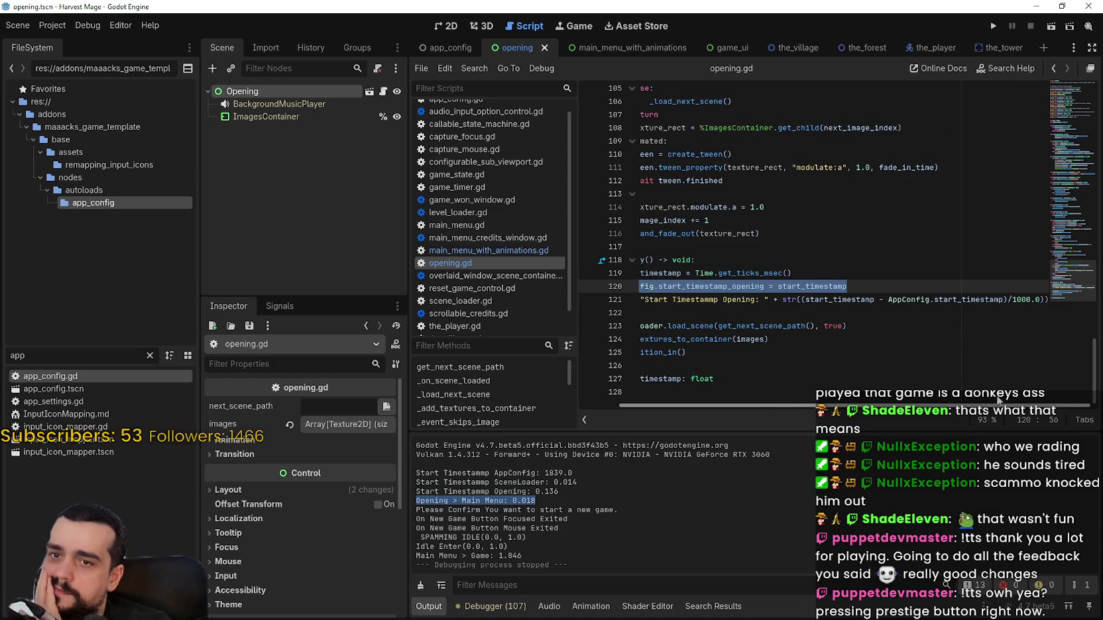
pyautogui.hscroll(-2, 766, 382)
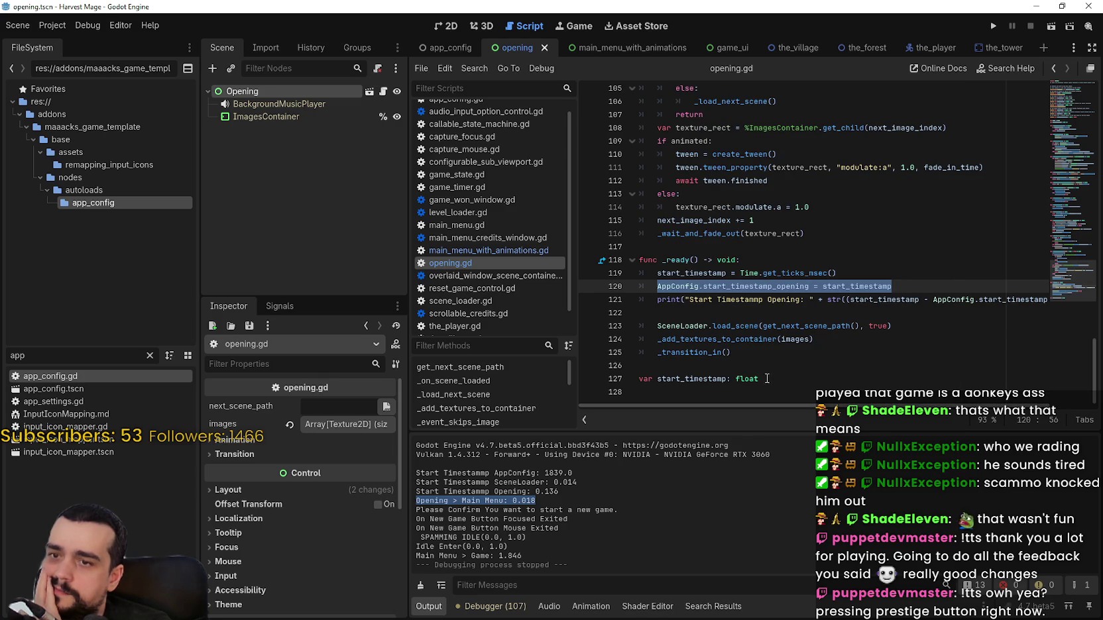
pyautogui.rightClick(691, 293)
pyautogui.click(725, 365)
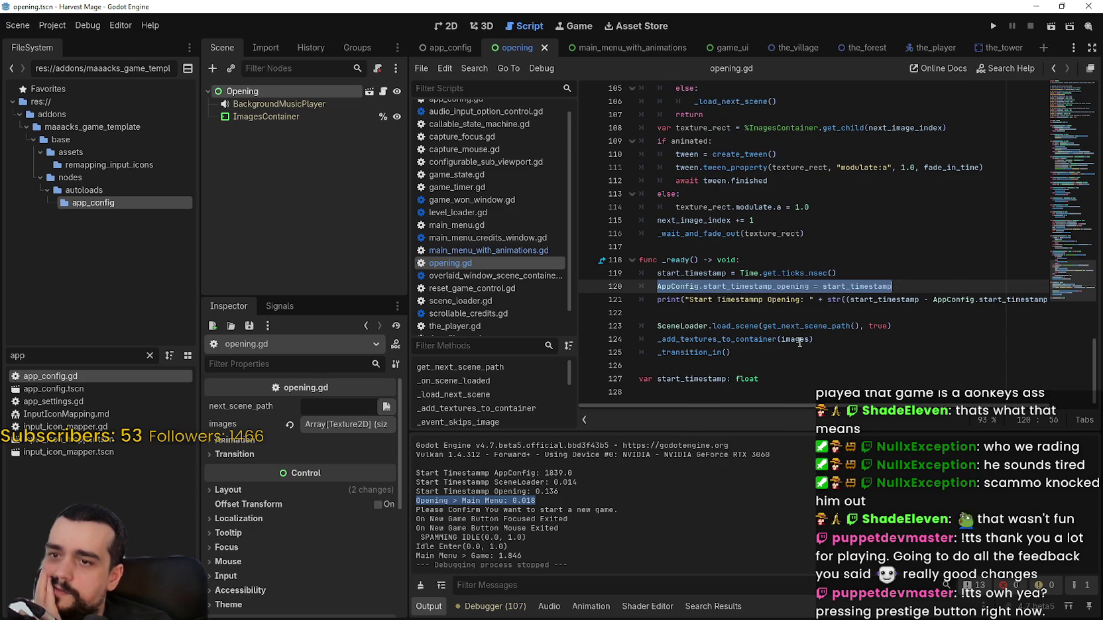
pyautogui.press('BackSpace')
pyautogui.press('BackSpace')
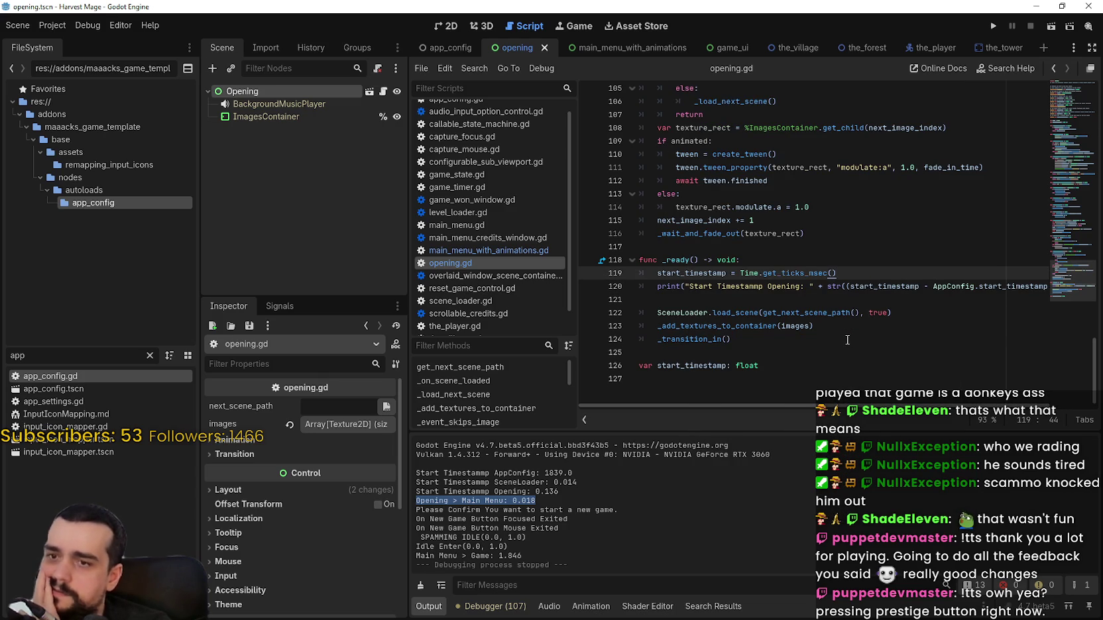
pyautogui.click(791, 302)
pyautogui.scroll(5, 784, 304)
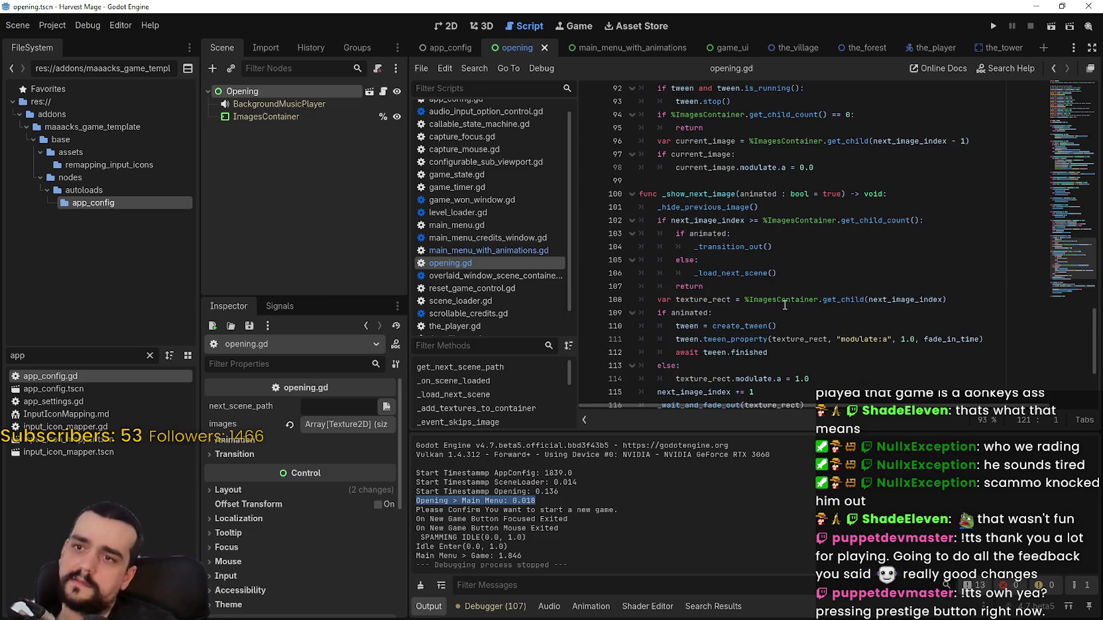
# - Scroll up to _on_scene_loaded and select the timestamp assignment on line 33
pyautogui.scroll(2, 783, 292)
pyautogui.scroll(2, 777, 276)
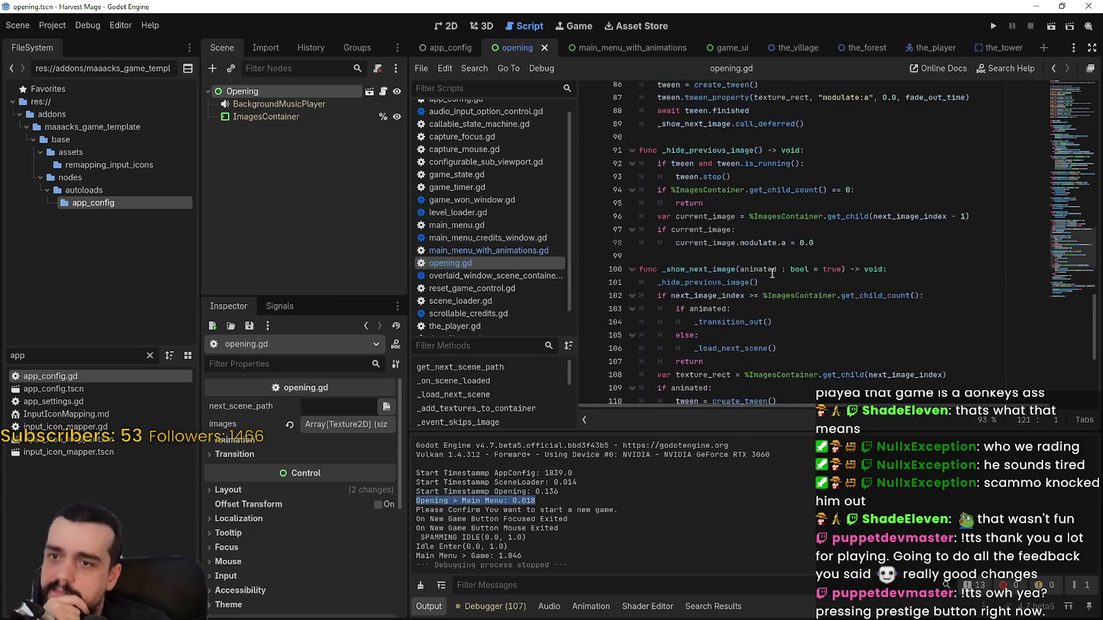
pyautogui.scroll(15, 1067, 172)
pyautogui.moveTo(1067, 149); pyautogui.dragTo(1071, 124)
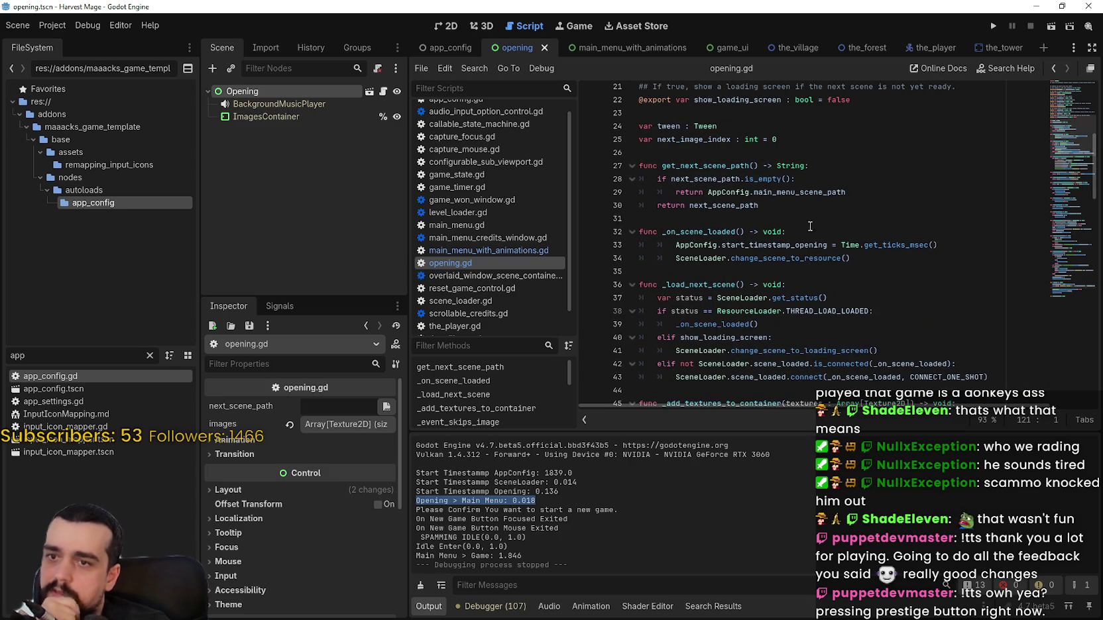
pyautogui.doubleClick(808, 246)
pyautogui.moveTo(807, 246)
pyautogui.mouseDown()
pyautogui.moveTo(959, 239)
pyautogui.moveTo(669, 248)
pyautogui.mouseUp()
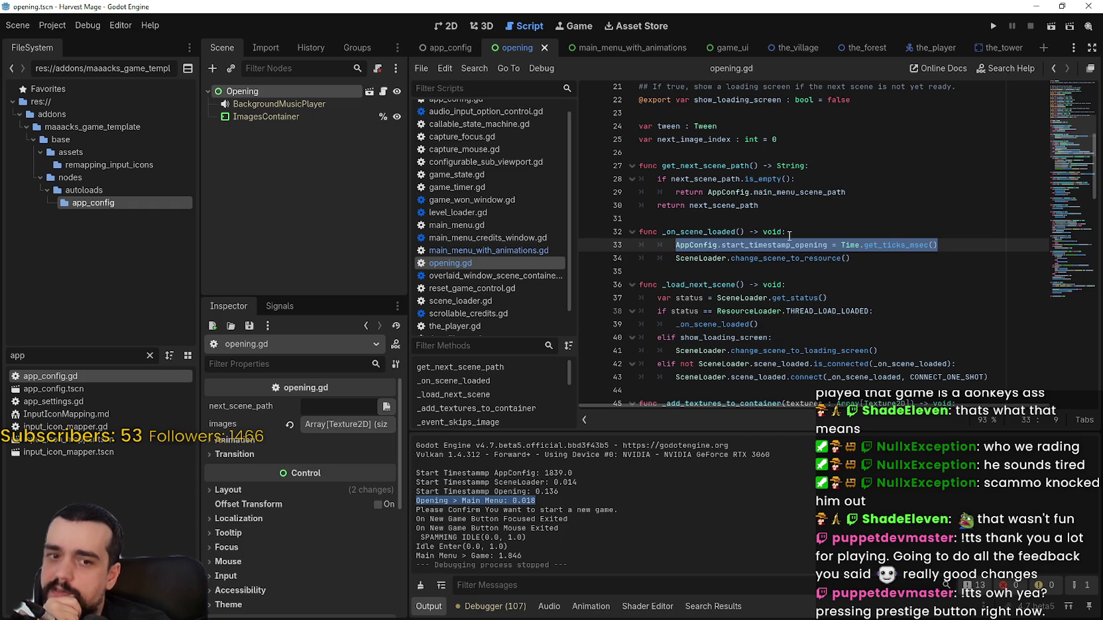
# - Copy line 33's full timestamp assignment and switch to the main_menu_with_animations scene
pyautogui.rightClick(761, 258)
pyautogui.moveTo(676, 245); pyautogui.dragTo(939, 245)
pyautogui.rightClick(843, 234)
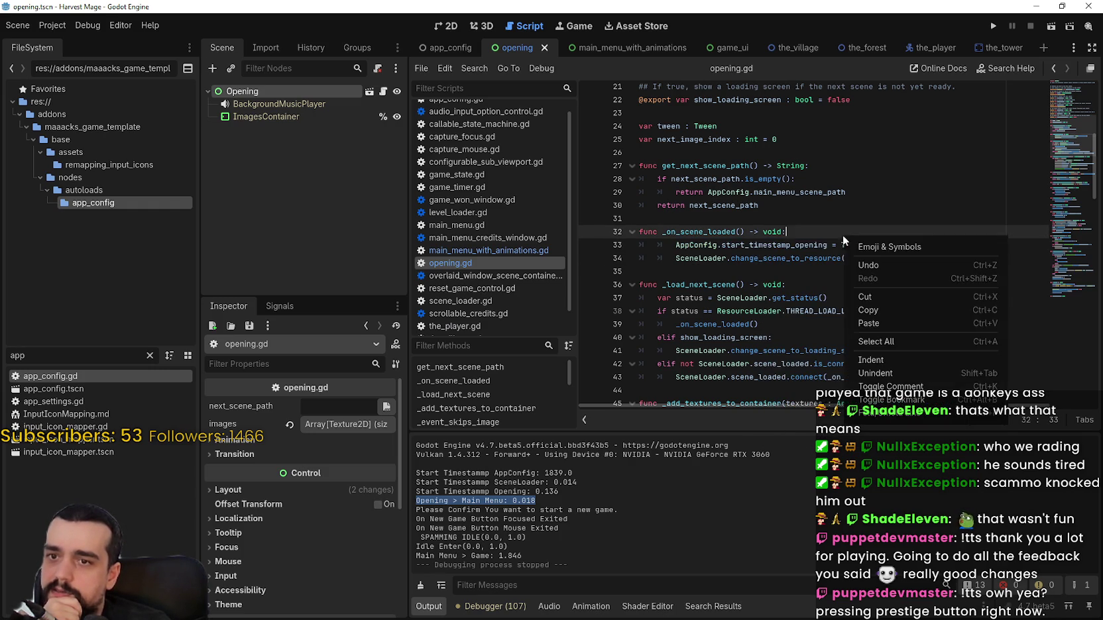
pyautogui.click(742, 245)
pyautogui.moveTo(675, 244); pyautogui.dragTo(940, 245)
pyautogui.rightClick(847, 245)
pyautogui.click(868, 321)
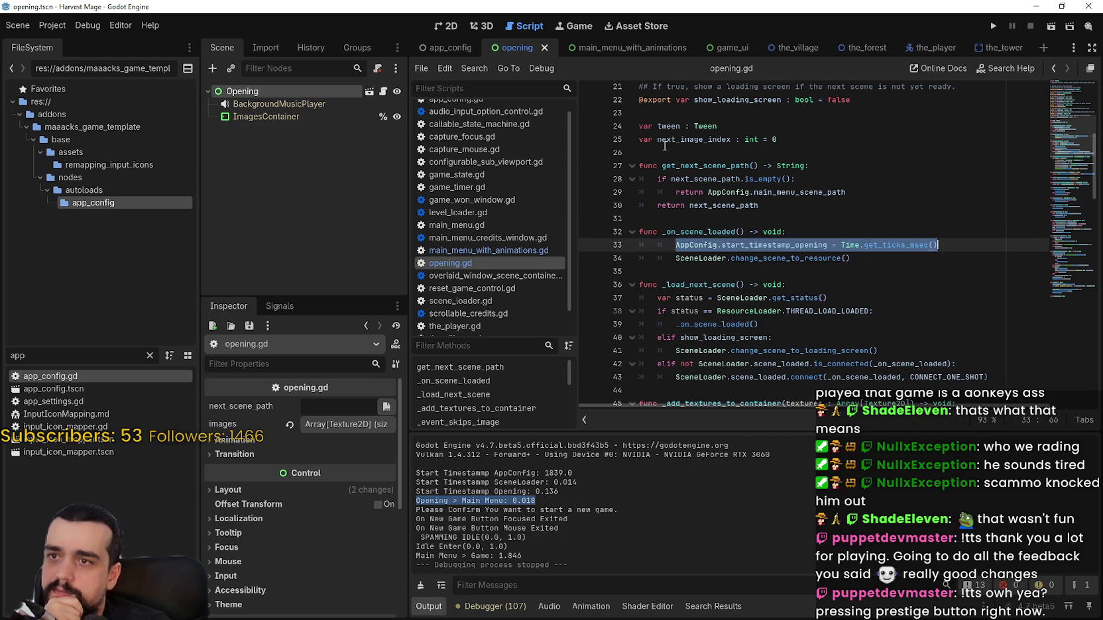
pyautogui.click(633, 48)
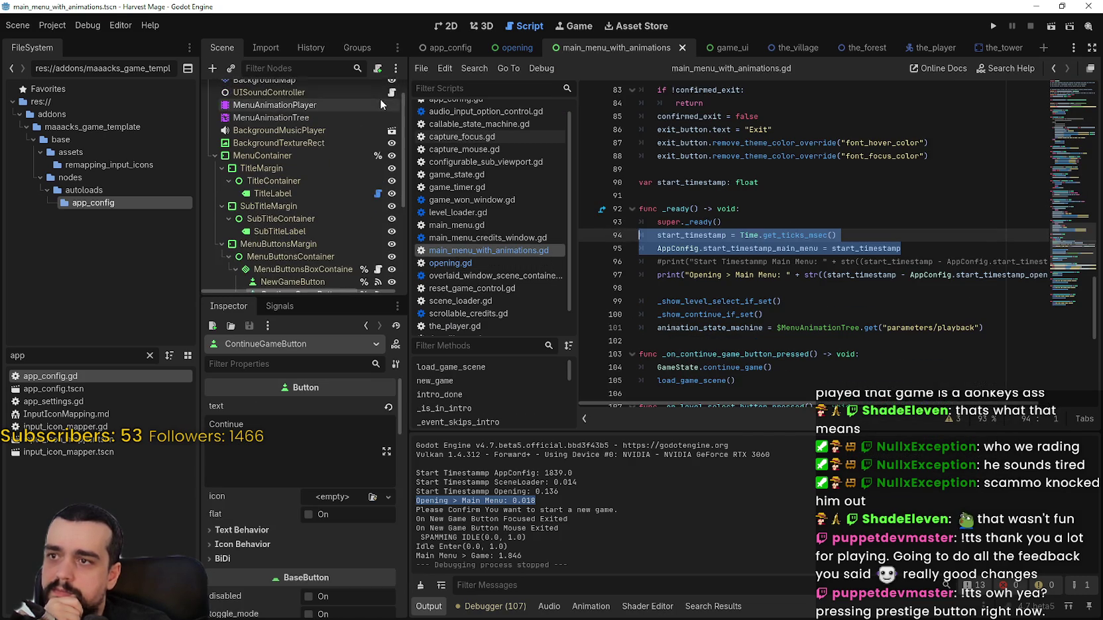
# - Open main_menu_with_animations.gd and scroll to the new_game function
pyautogui.click(377, 92)
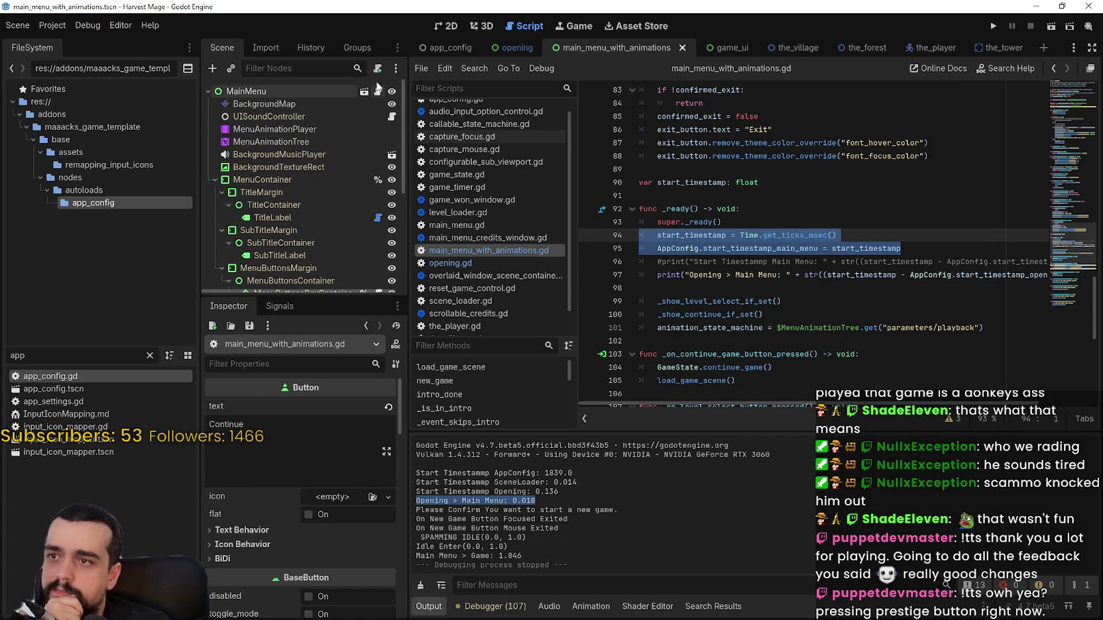
pyautogui.click(913, 250)
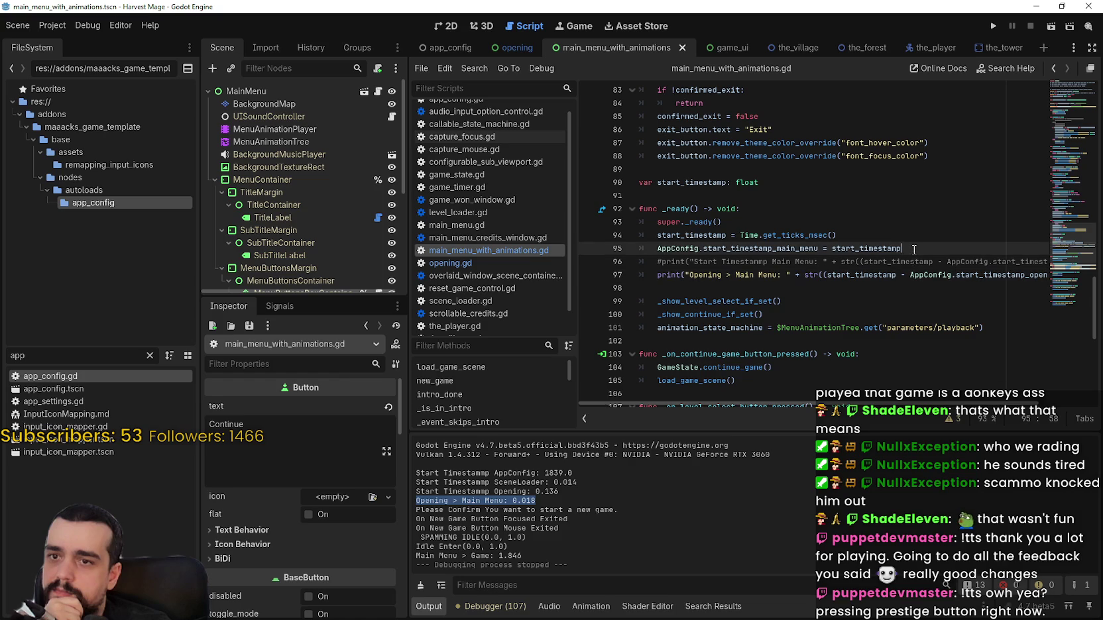
pyautogui.scroll(3, 871, 336)
pyautogui.moveTo(1054, 166)
pyautogui.mouseDown()
pyautogui.moveTo(1048, 120)
pyautogui.moveTo(1060, 100)
pyautogui.moveTo(1080, 151)
pyautogui.mouseUp()
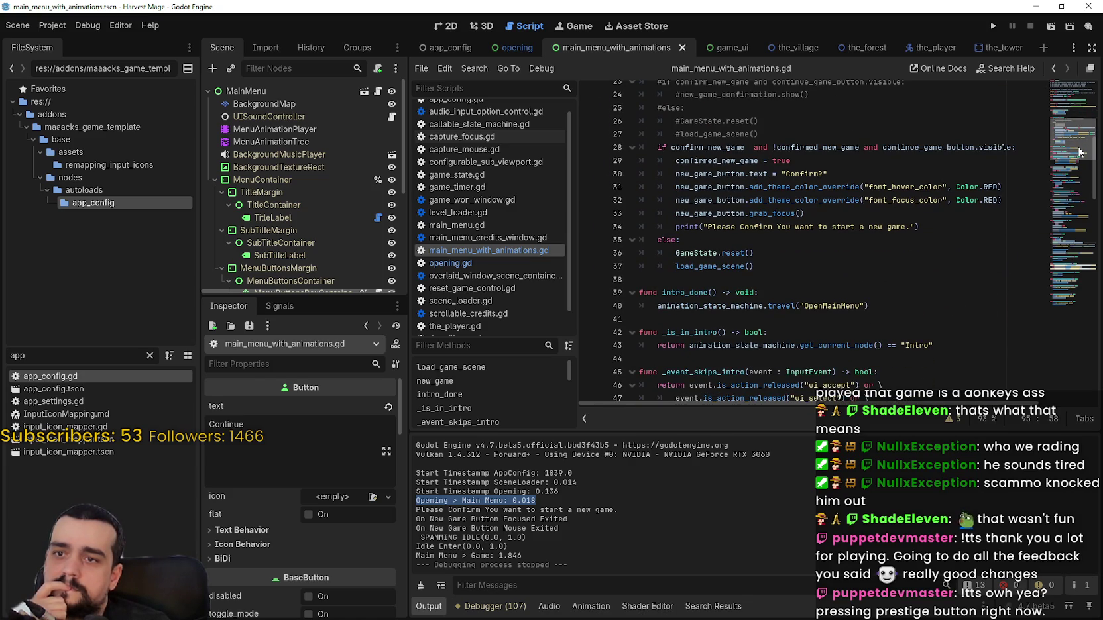
pyautogui.moveTo(1080, 151); pyautogui.dragTo(1081, 159)
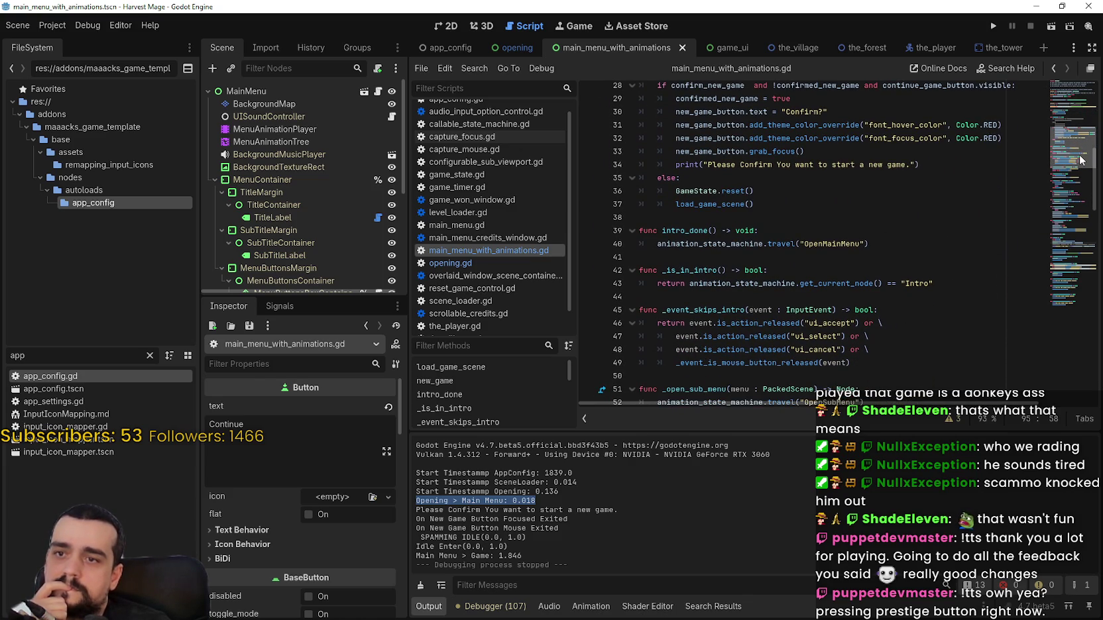
# - Look up load_game_scene, then start_game, to reach game_state.gd
pyautogui.rightClick(734, 207)
pyautogui.click(834, 388)
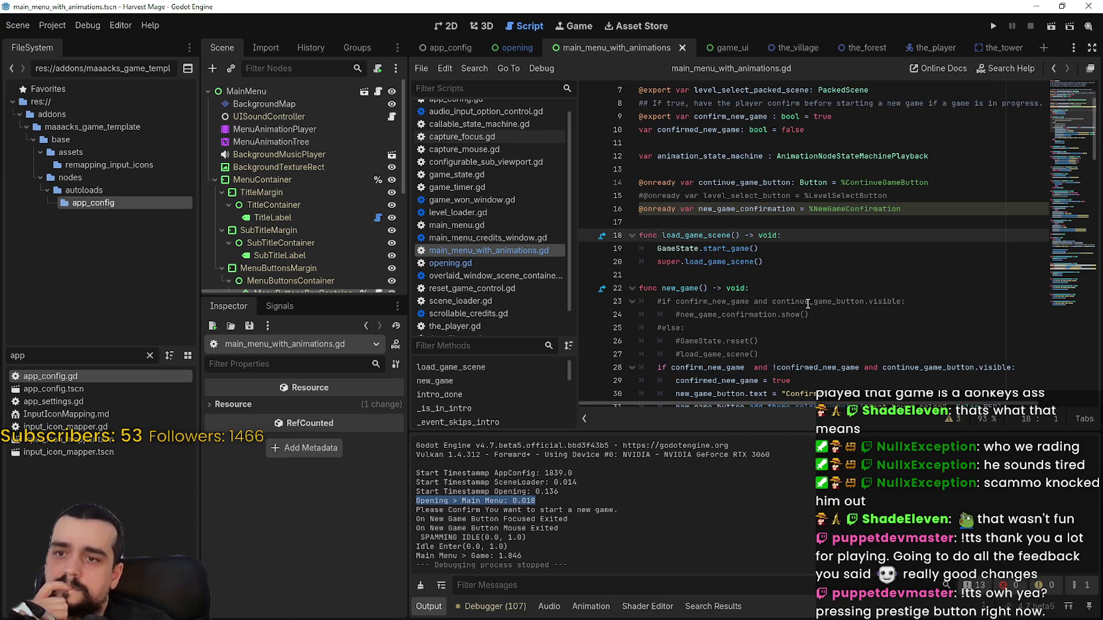
pyautogui.rightClick(734, 254)
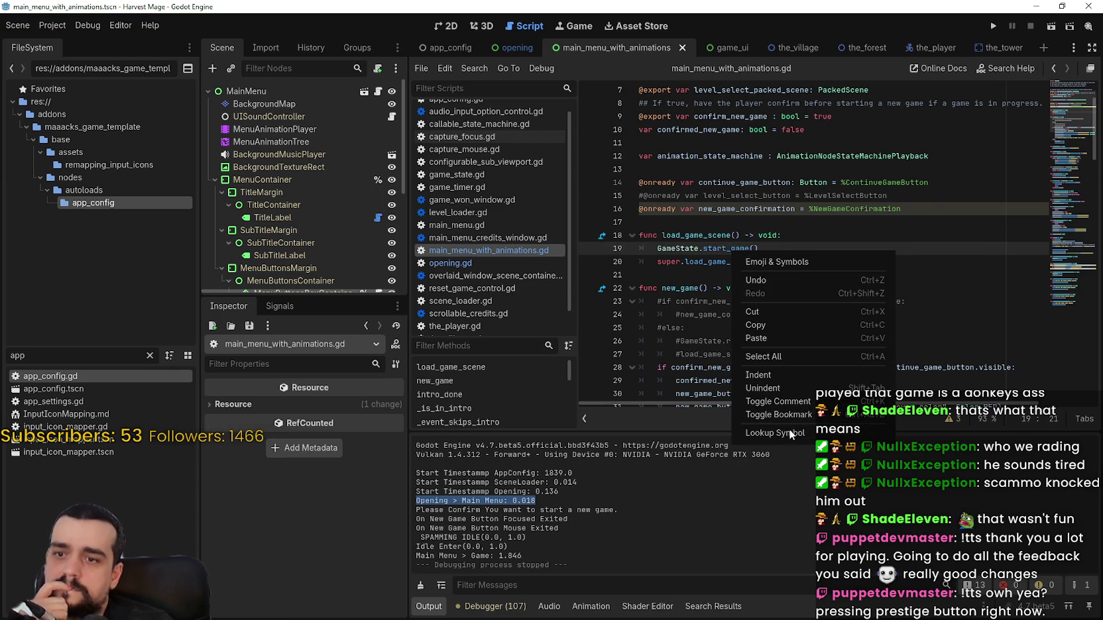
pyautogui.click(791, 433)
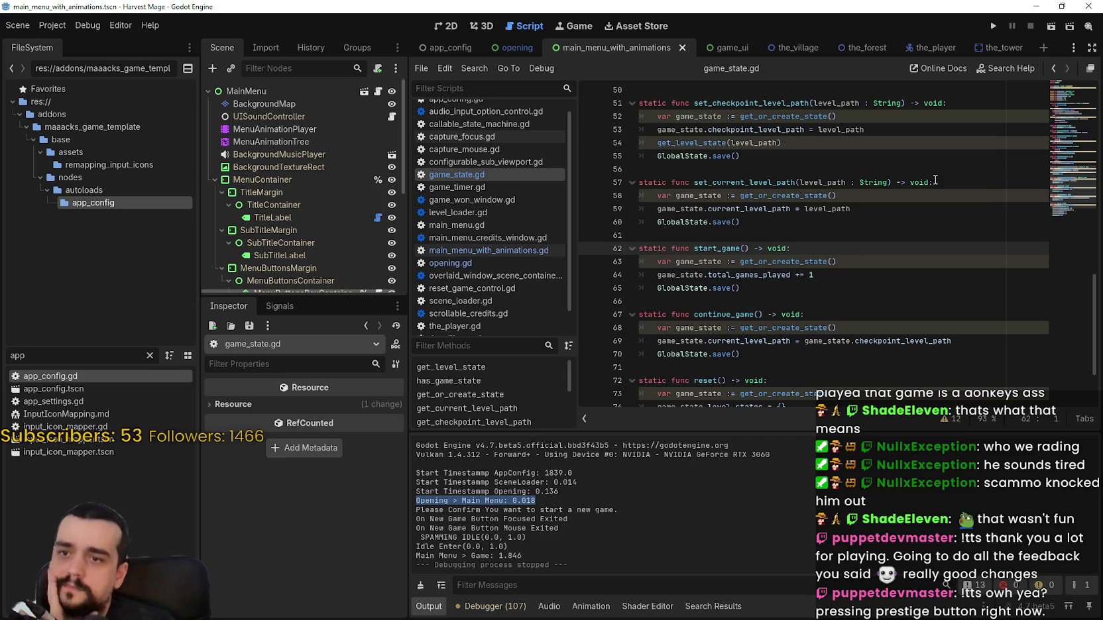
# - Look up get_or_create_state twice to reach its definition in global_state.gd
pyautogui.rightClick(824, 262)
pyautogui.click(876, 450)
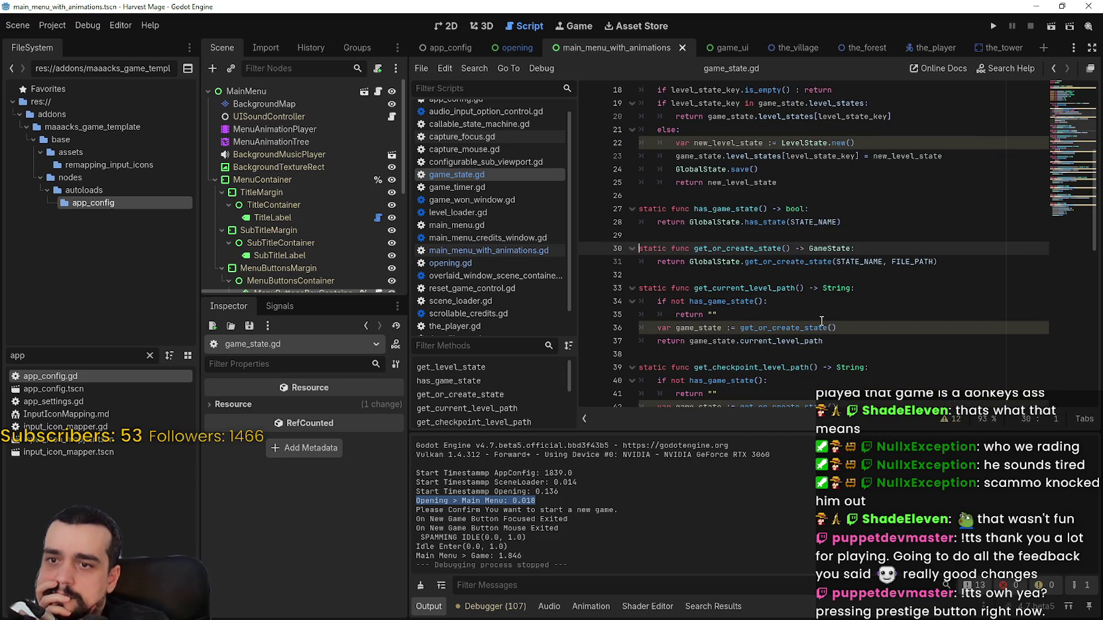
pyautogui.rightClick(795, 263)
pyautogui.click(832, 360)
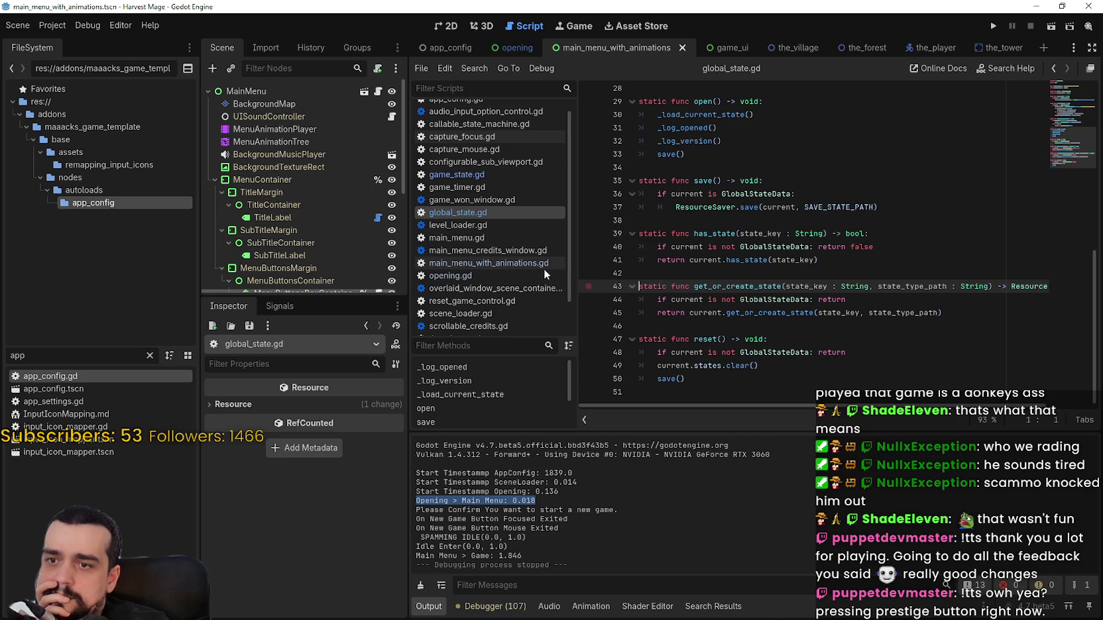
# - Return to main_menu_with_animations.gd and scroll down to its _ready timing code
pyautogui.click(377, 91)
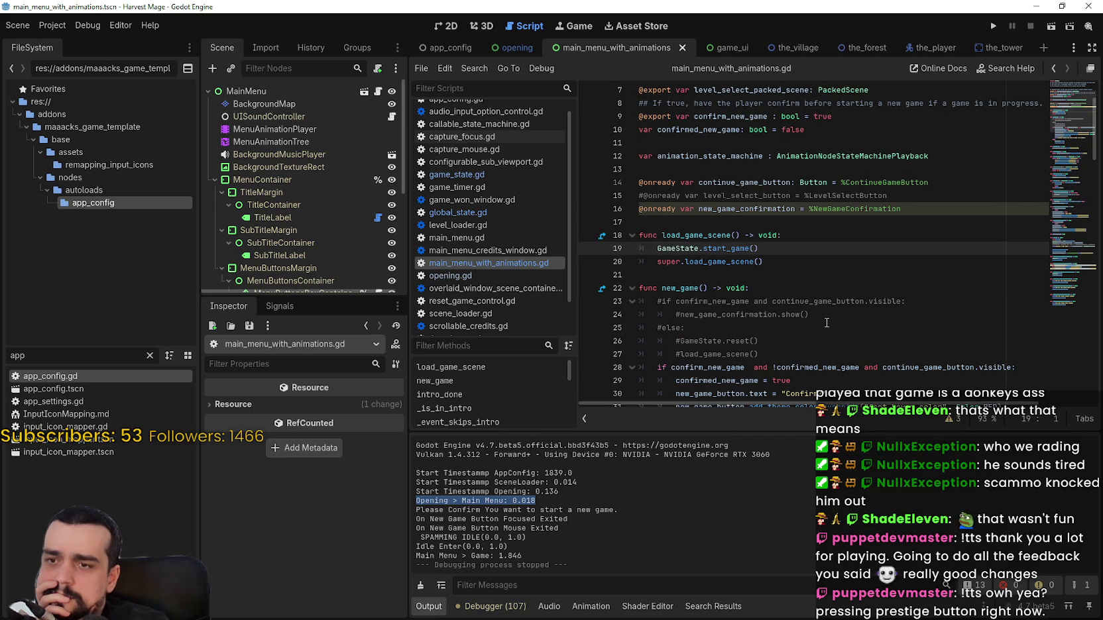
pyautogui.doubleClick(712, 249)
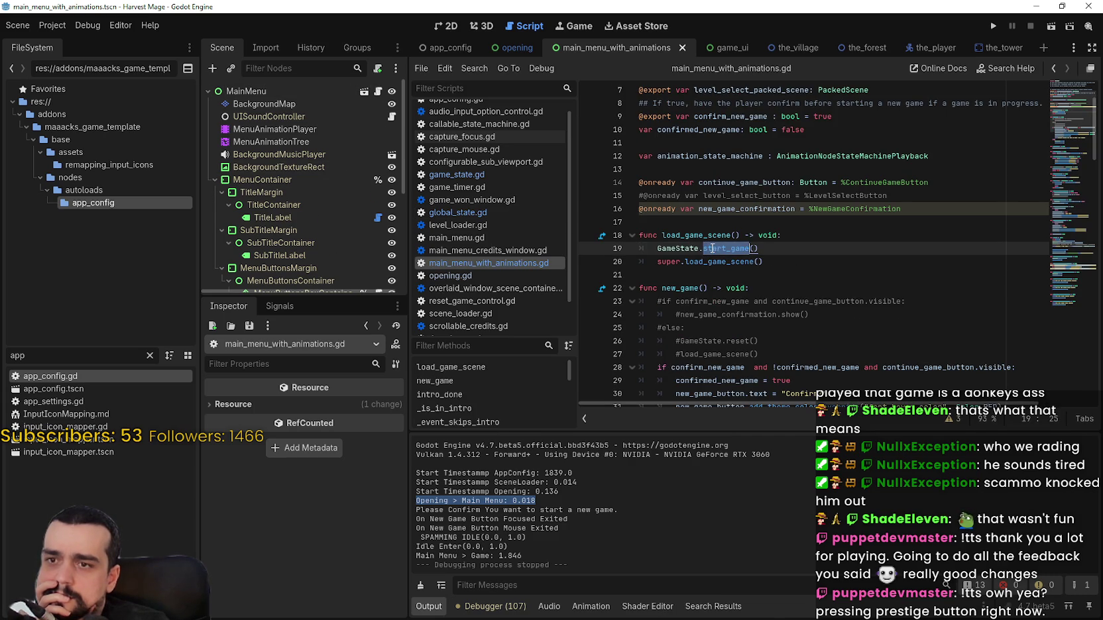
pyautogui.scroll(-3, 820, 311)
pyautogui.scroll(-4, 811, 289)
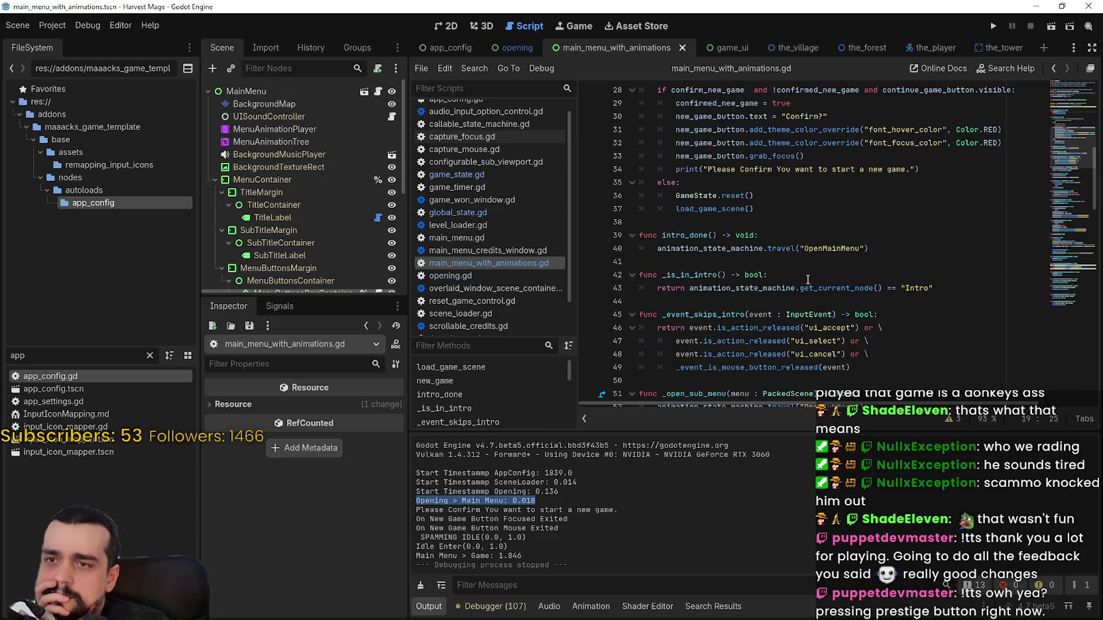
pyautogui.scroll(-3, 780, 260)
pyautogui.scroll(-9, 781, 260)
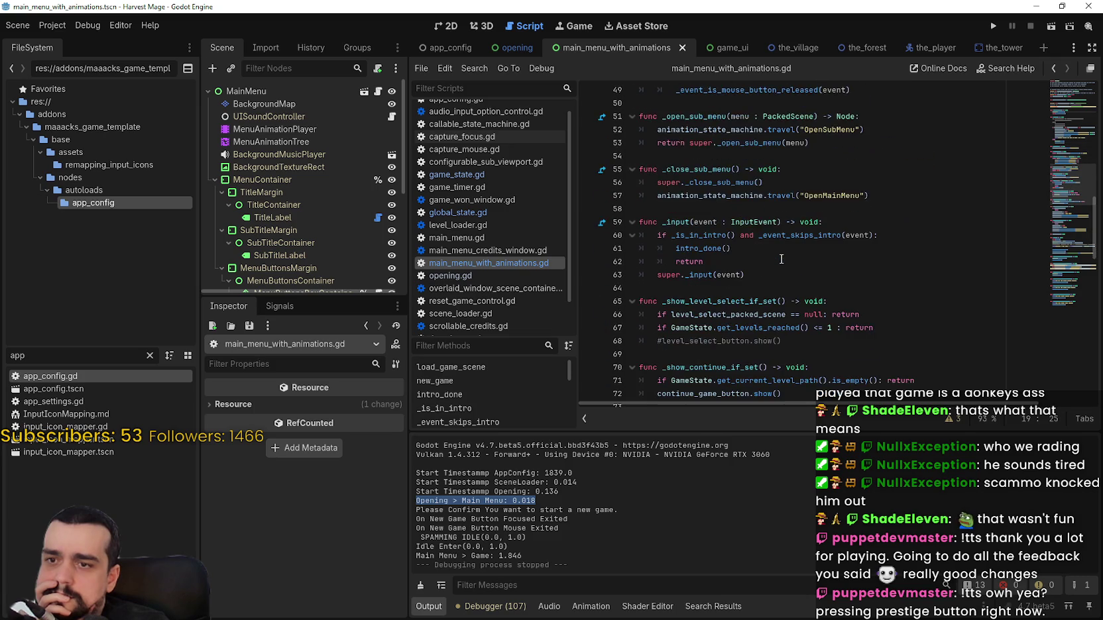
pyautogui.scroll(-7, 783, 253)
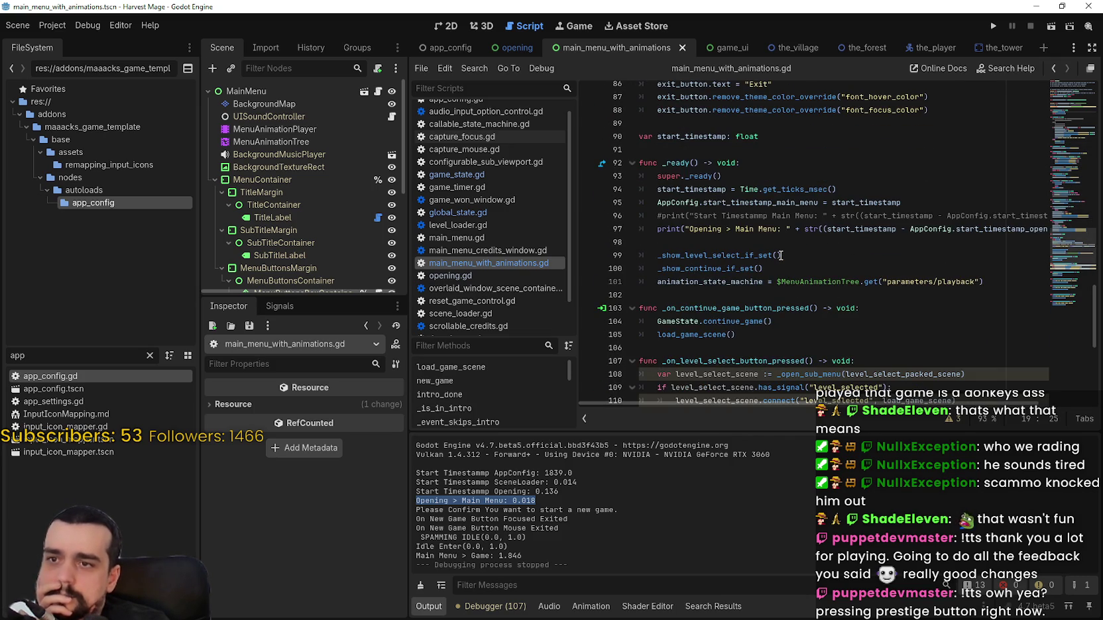
# - Look up the continue_game call to reach its definition in game_state.gd
pyautogui.scroll(-2, 772, 229)
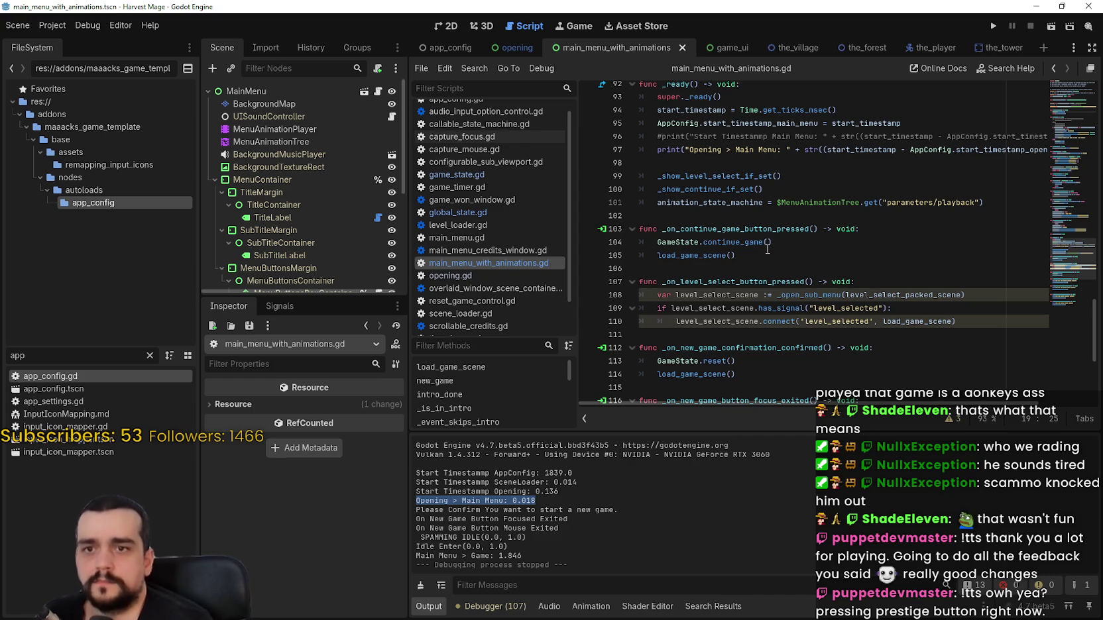
pyautogui.scroll(-1, 764, 255)
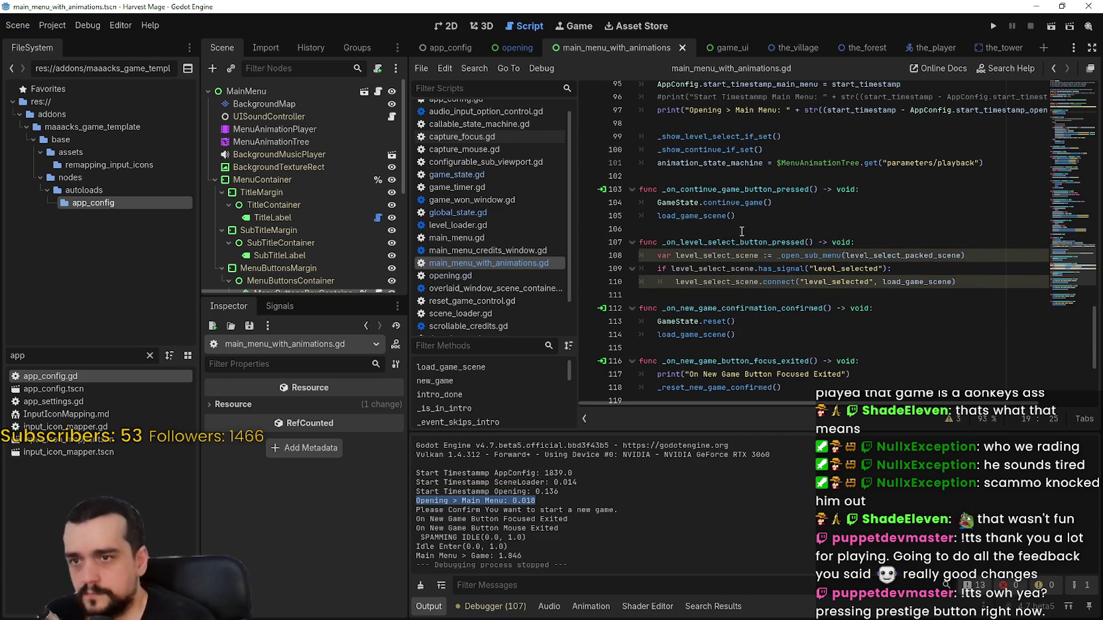
pyautogui.scroll(-2, 734, 244)
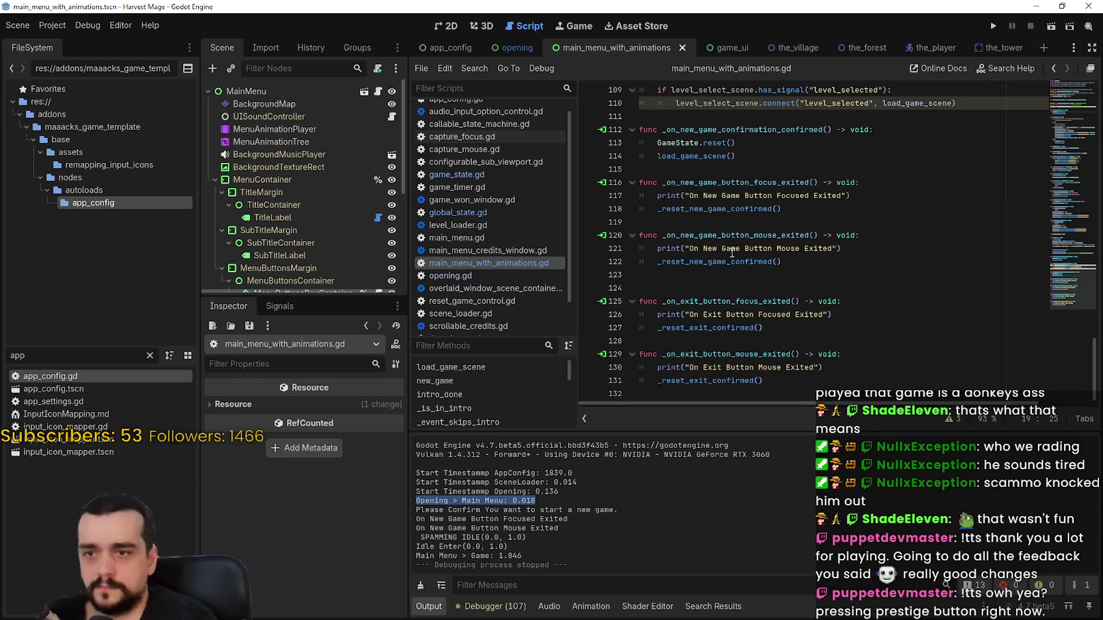
pyautogui.scroll(2, 733, 249)
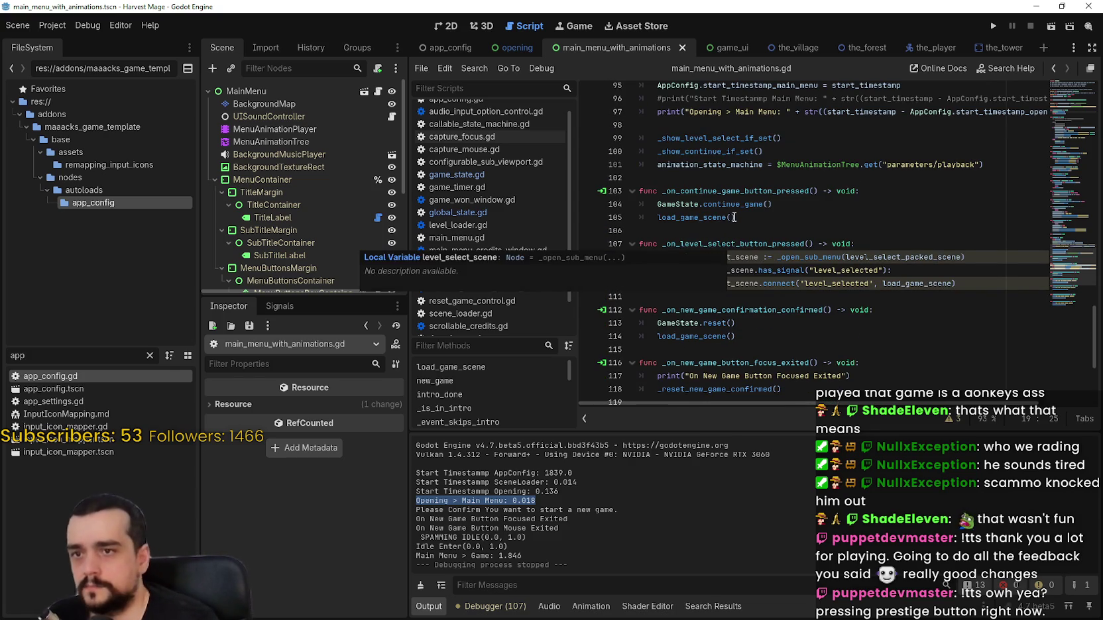
pyautogui.rightClick(738, 210)
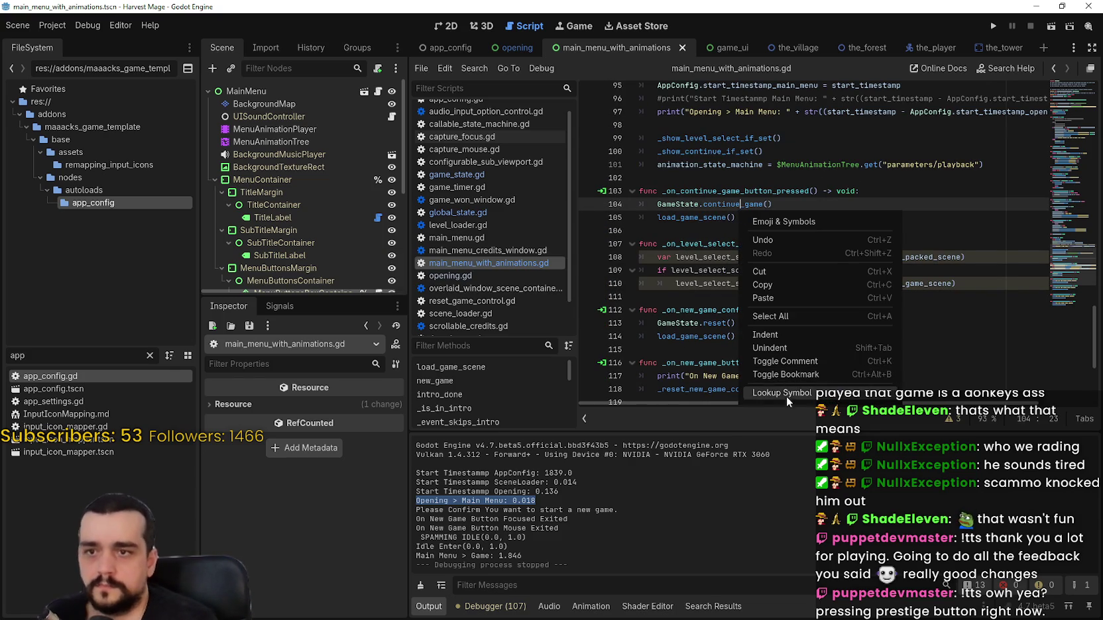
pyautogui.click(786, 393)
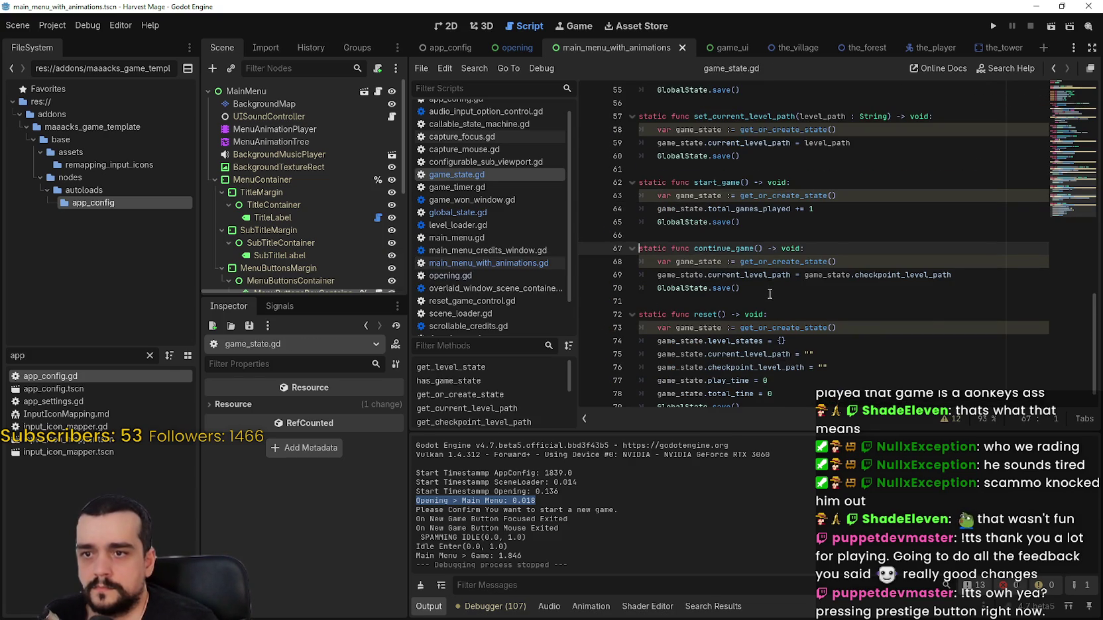
# - Follow continue_game's get_or_create_state call to its definition
pyautogui.rightClick(772, 262)
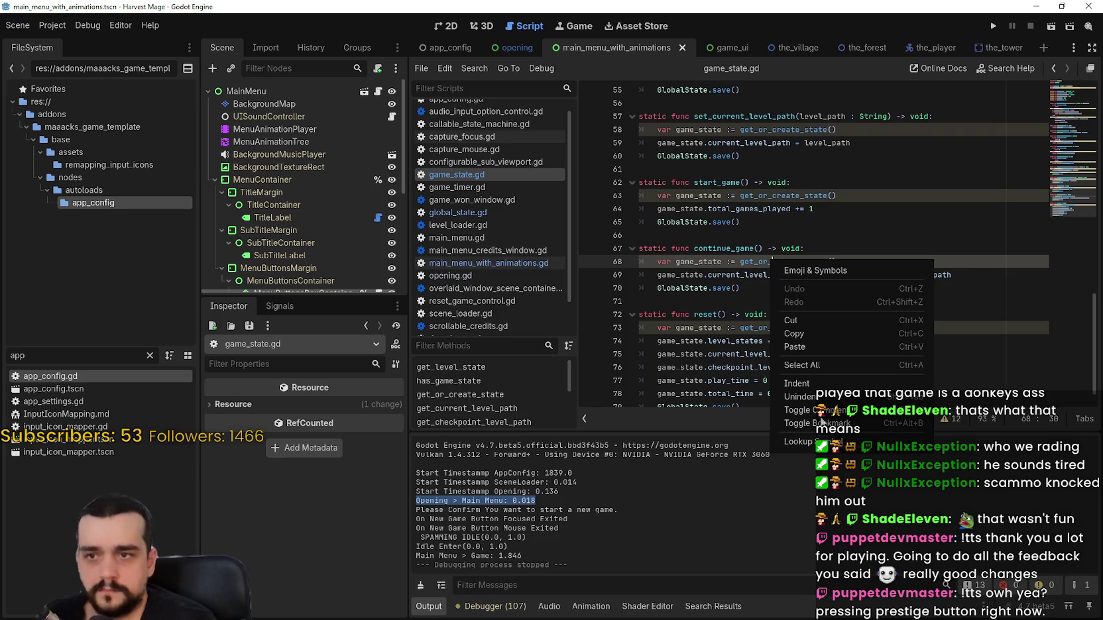
pyautogui.click(855, 262)
pyautogui.rightClick(783, 263)
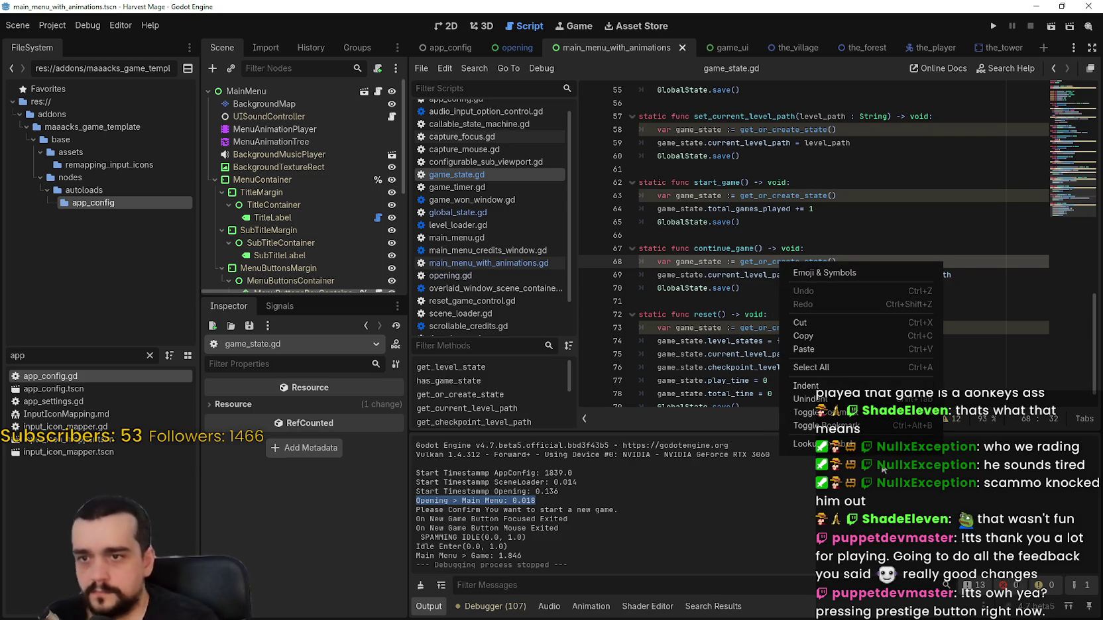
pyautogui.click(883, 469)
pyautogui.rightClick(789, 265)
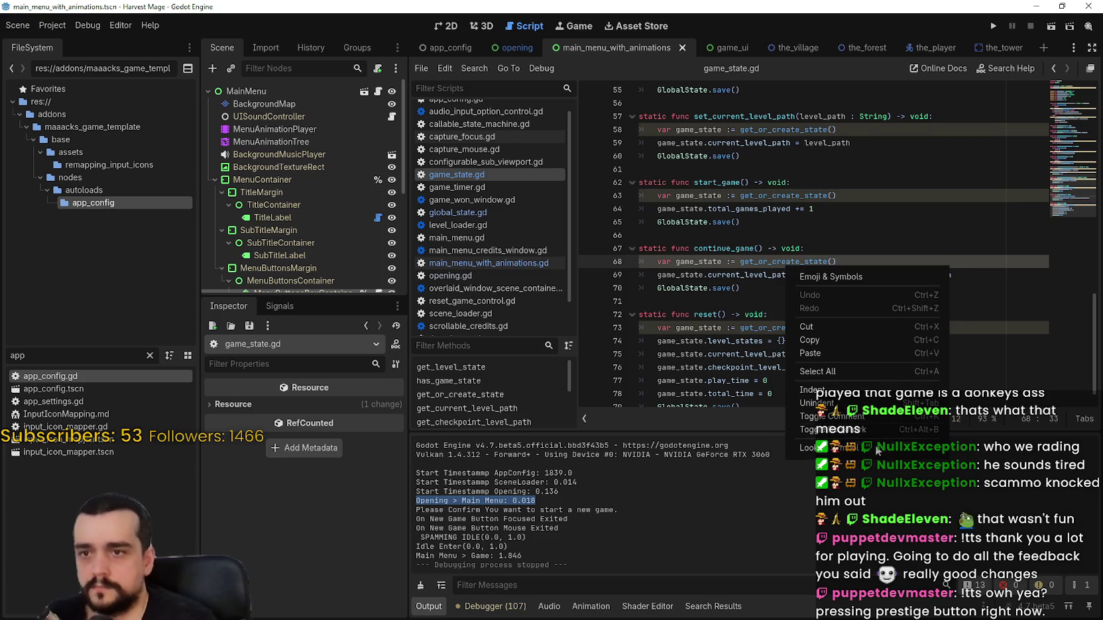
pyautogui.click(873, 446)
# - Trace get_or_create_state through global_state.gd into global_state_data.gd, then reopen main_menu_with_animations.gd
pyautogui.rightClick(796, 264)
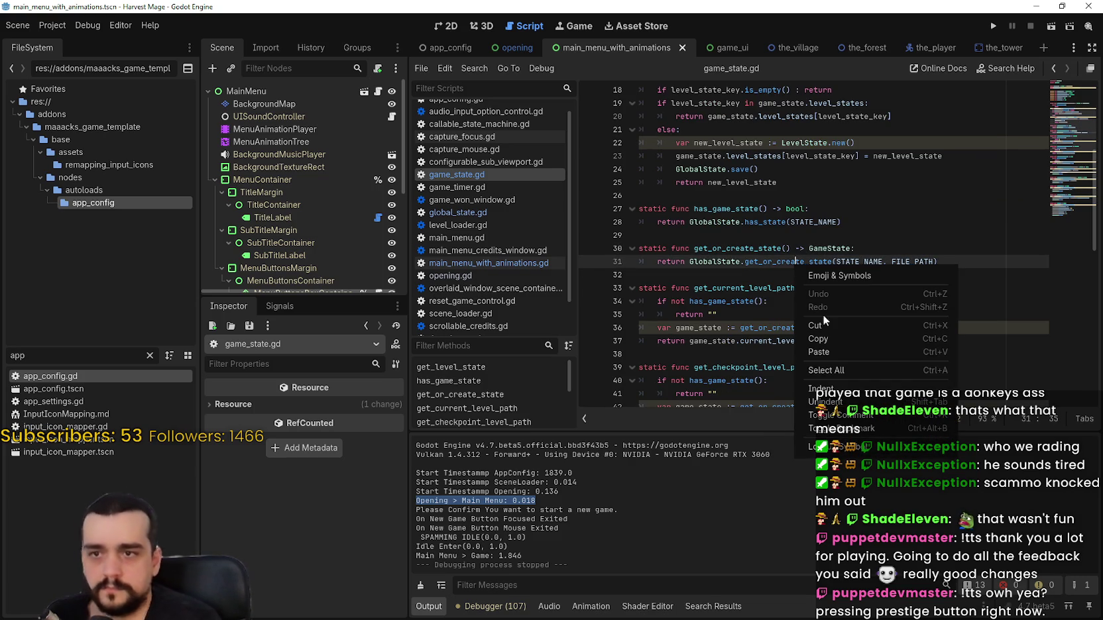
pyautogui.click(886, 452)
pyautogui.rightClick(800, 263)
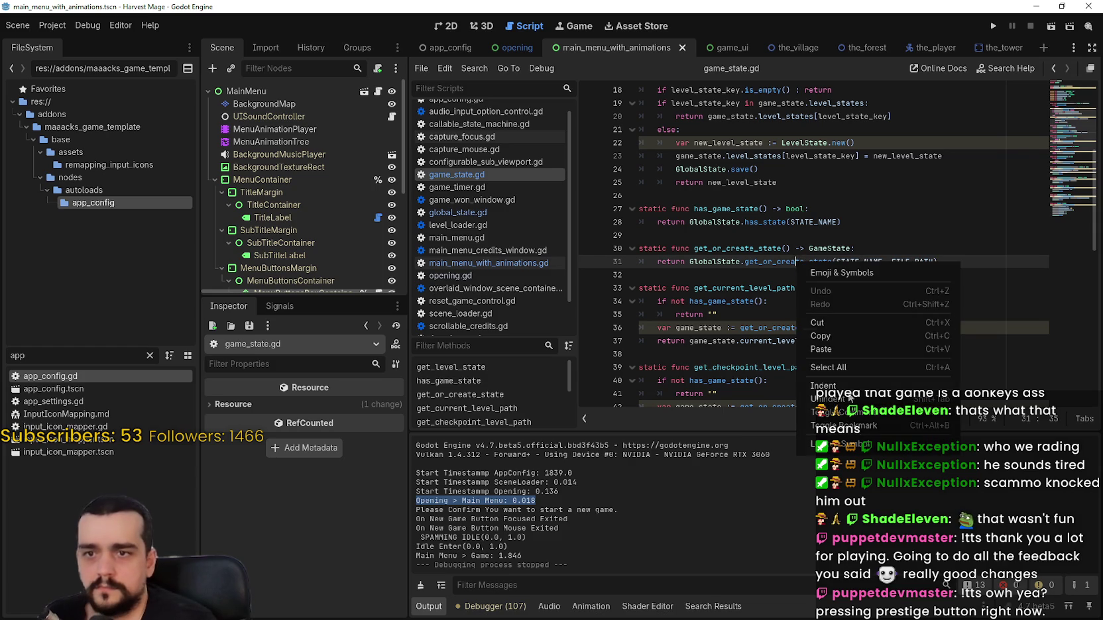
pyautogui.click(865, 445)
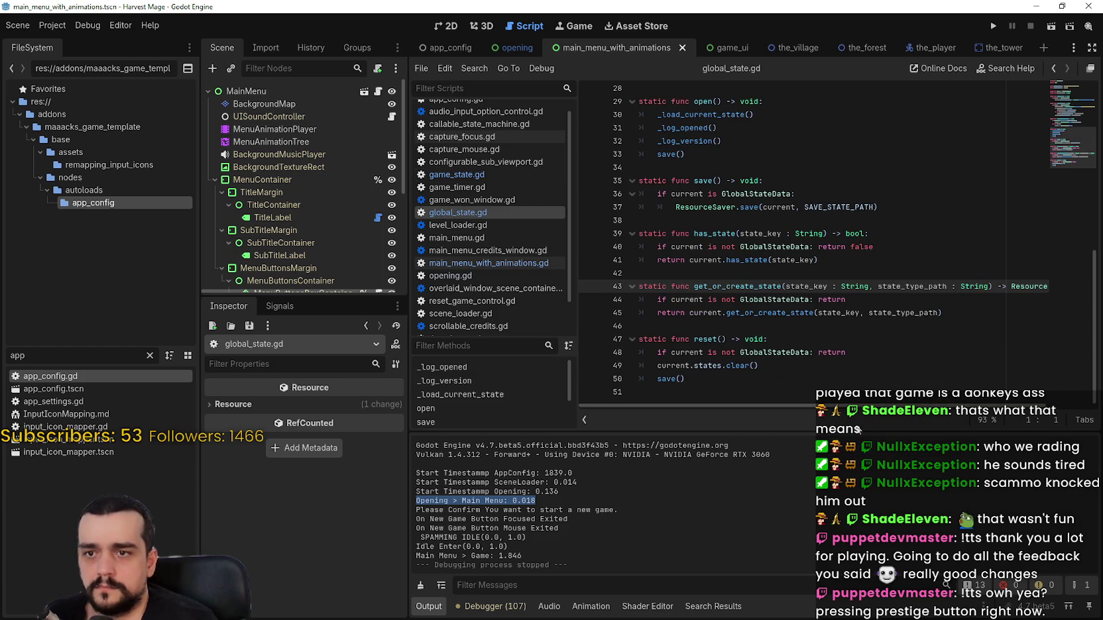
pyautogui.rightClick(773, 318)
pyautogui.click(862, 502)
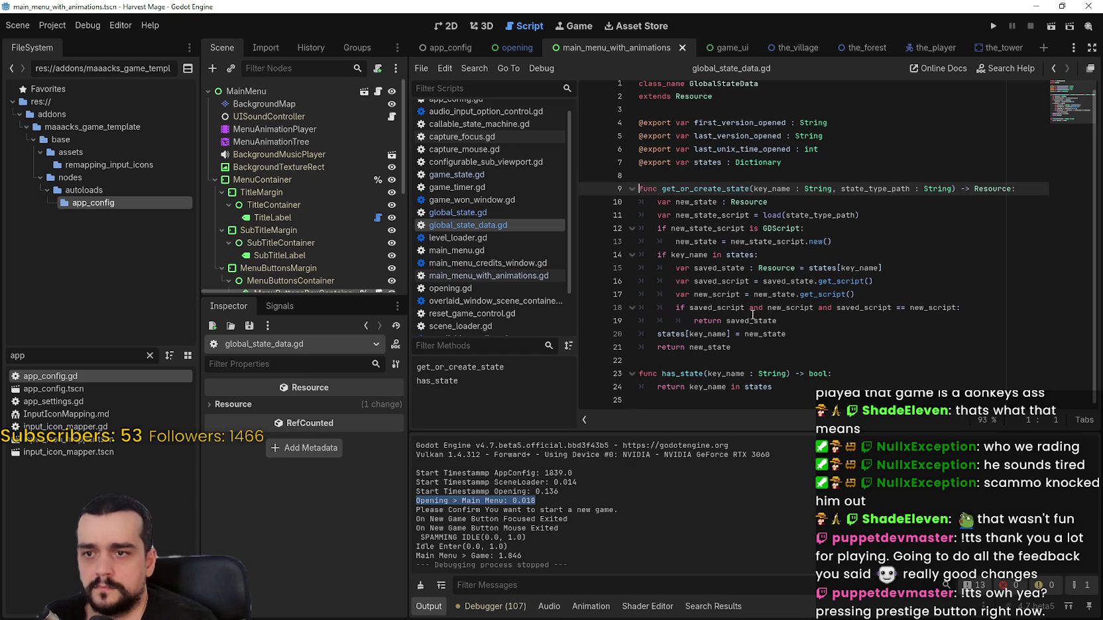
pyautogui.click(377, 90)
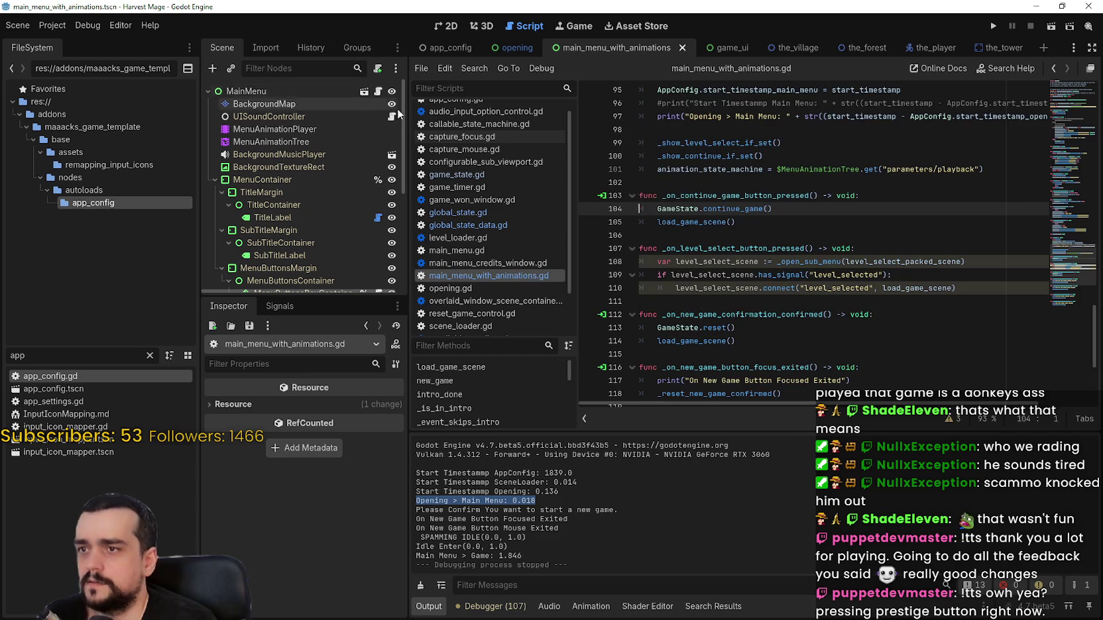
# - Collapse MenuContainer, select the MainMenu root, and expand then collapse Extra Settings
pyautogui.scroll(5, 836, 275)
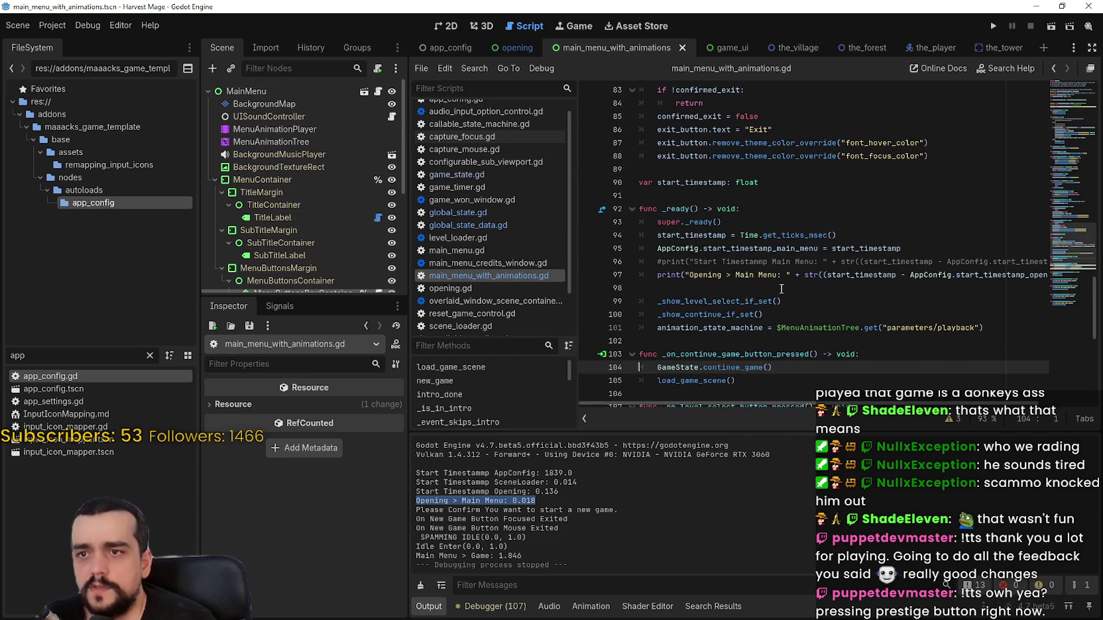
pyautogui.scroll(2, 776, 265)
pyautogui.scroll(-2, 766, 249)
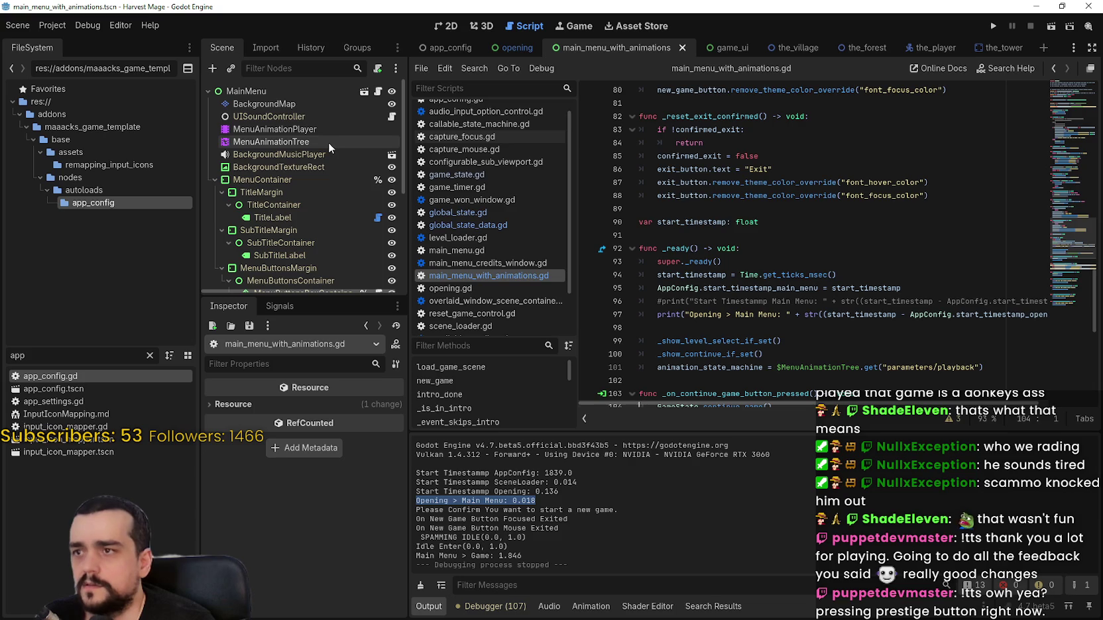
pyautogui.click(214, 180)
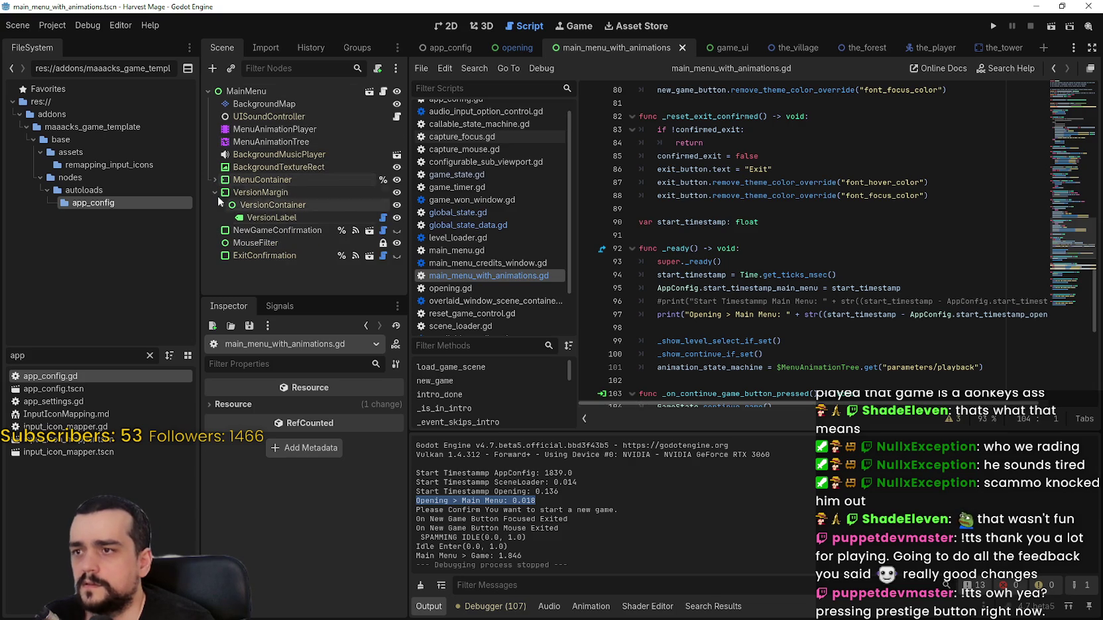
pyautogui.click(245, 91)
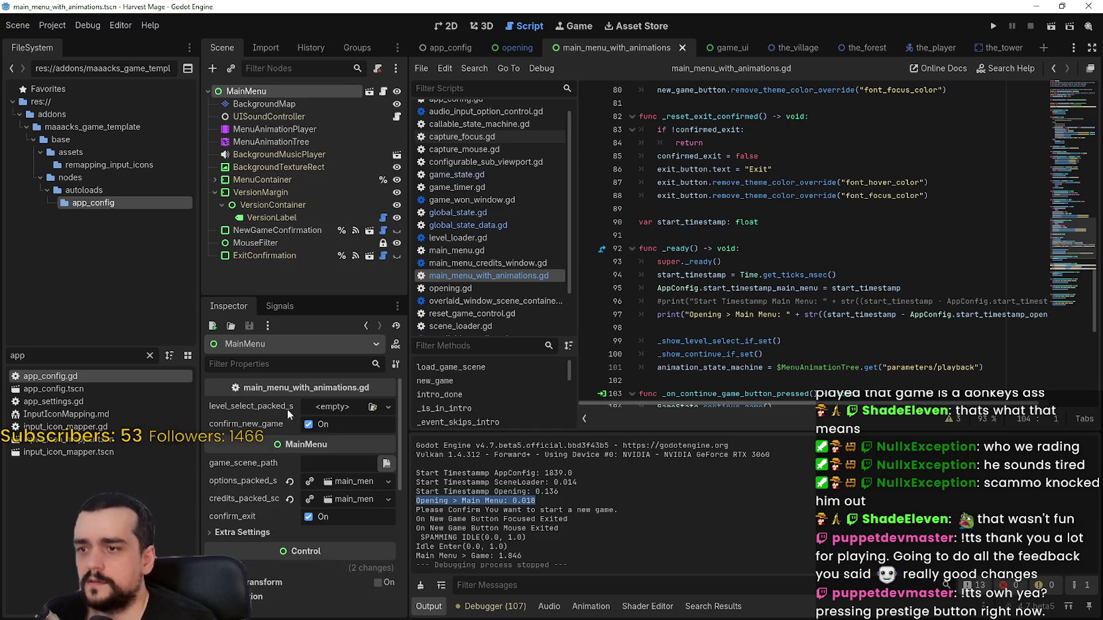
pyautogui.click(277, 532)
pyautogui.click(275, 532)
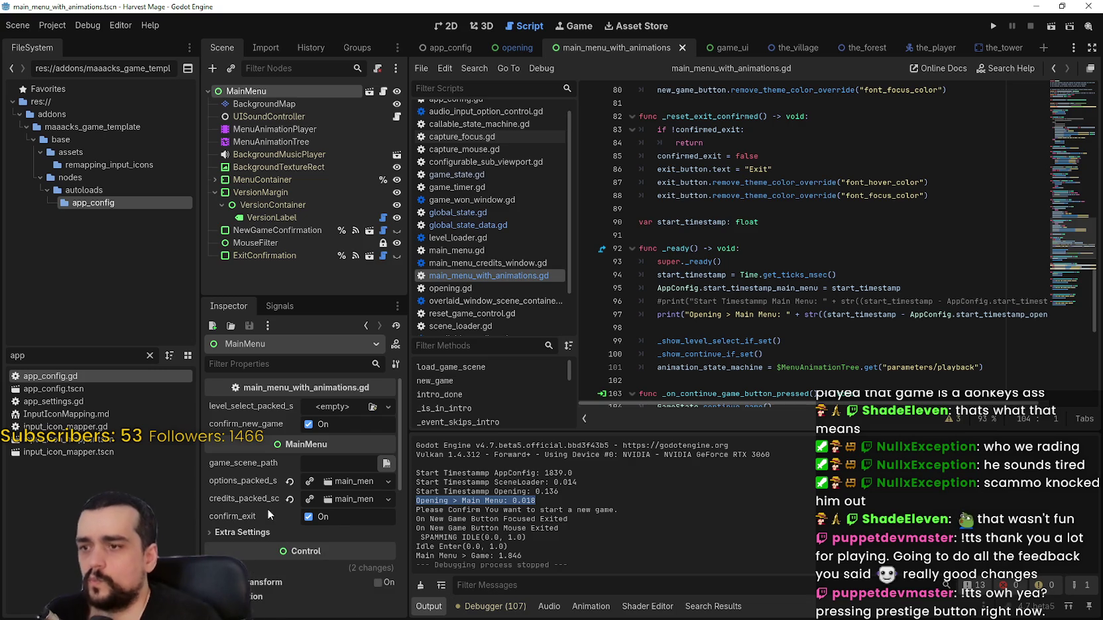
# - Show main_menu_with_animations.gd, scroll up to load_game_scene, and bring up its code actions
pyautogui.click(383, 91)
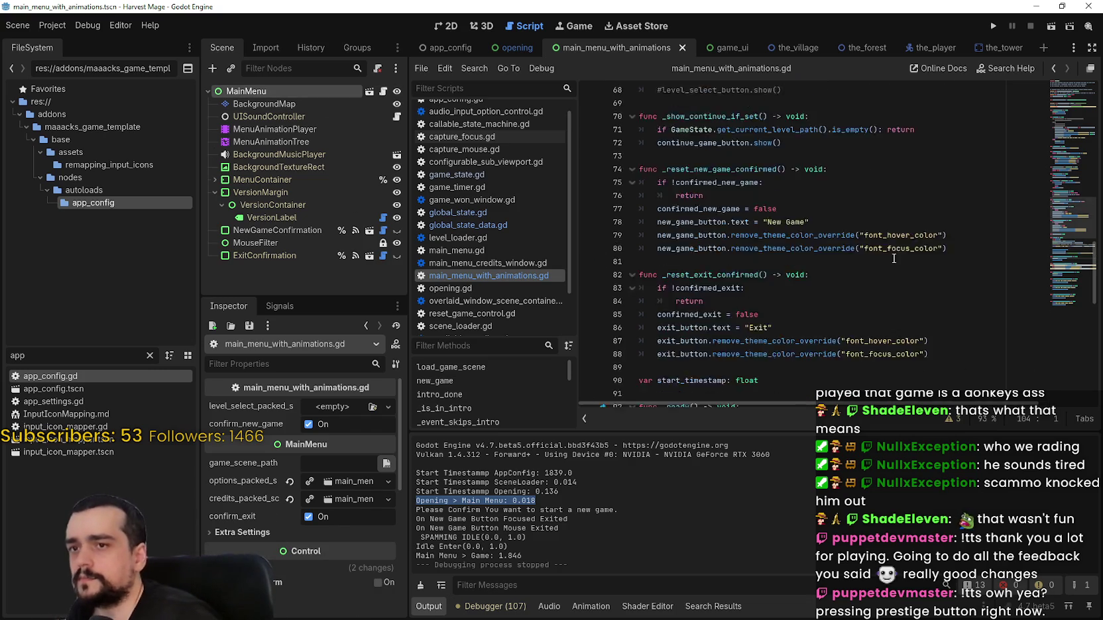
pyautogui.scroll(15, 1077, 144)
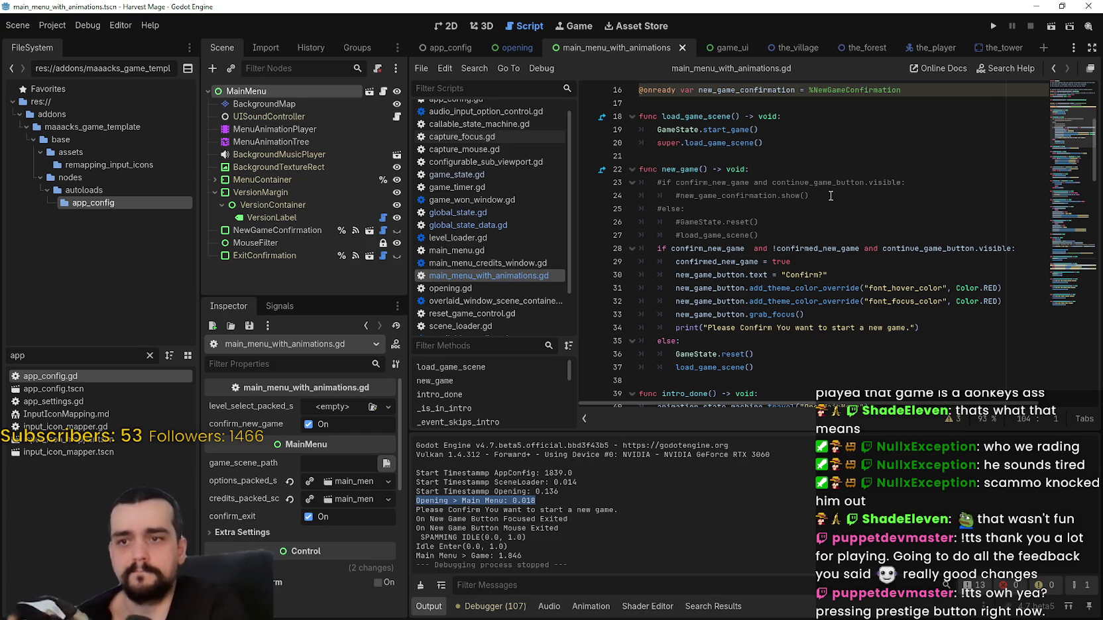
pyautogui.scroll(1, 785, 235)
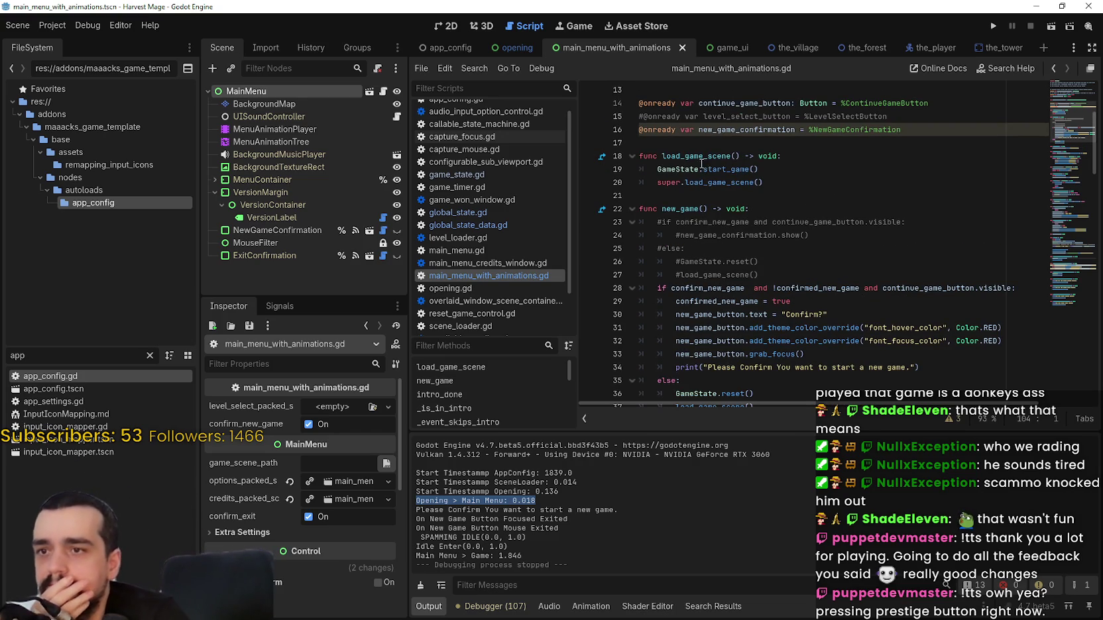
pyautogui.rightClick(708, 183)
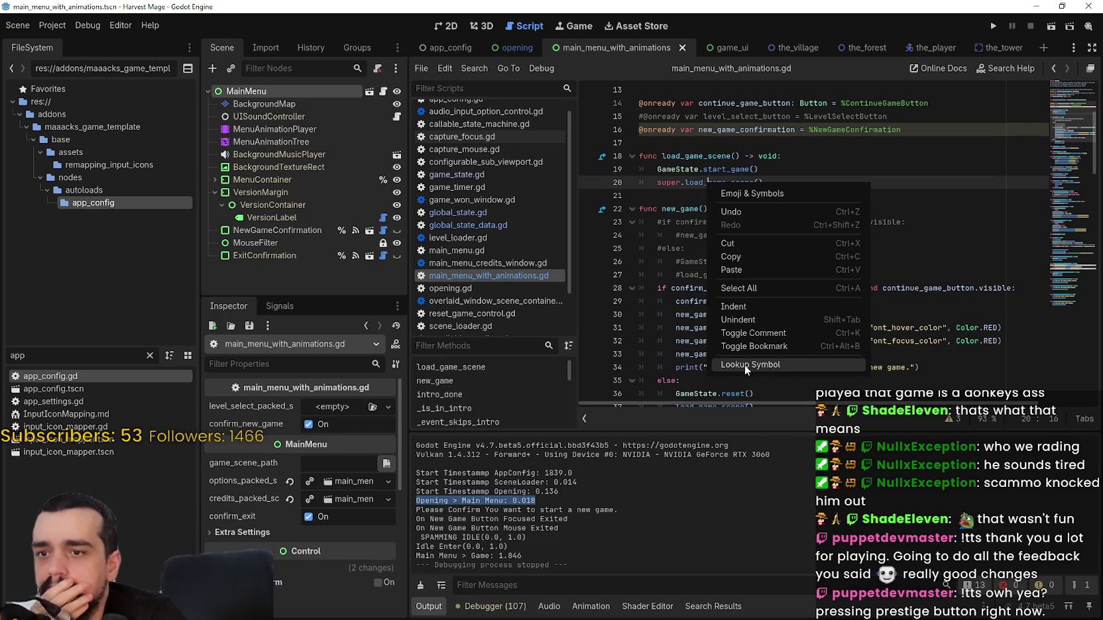
# - Look up load_game_scene in main_menu.gd; add, then remove, a line under the signal_game_start check
pyautogui.click(744, 364)
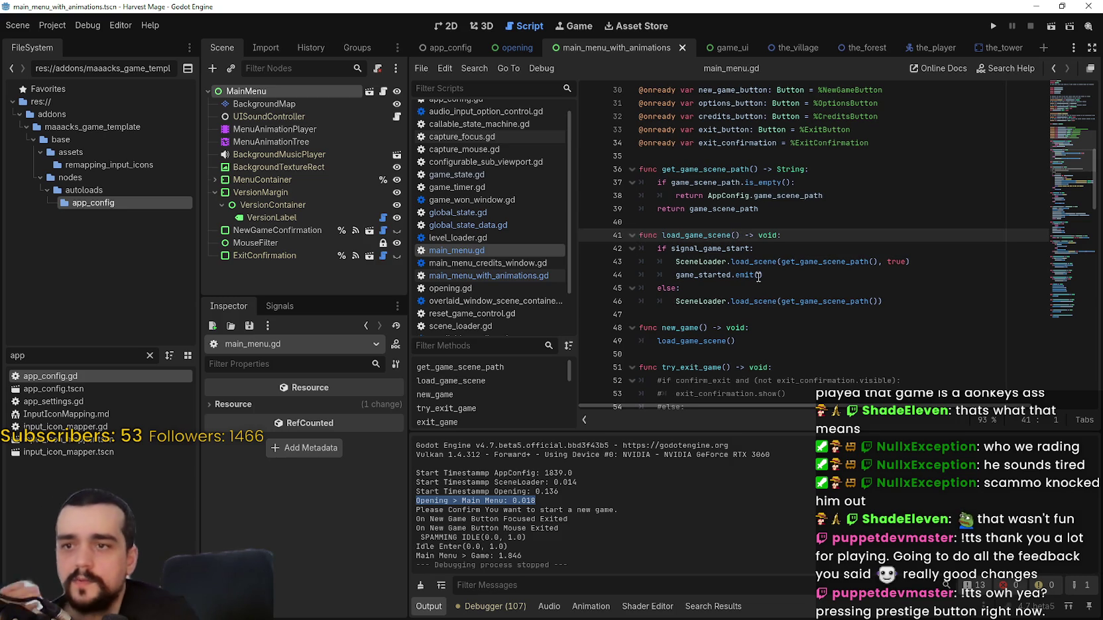
pyautogui.scroll(8, 769, 272)
pyautogui.scroll(-9, 755, 259)
pyautogui.scroll(-1, 749, 265)
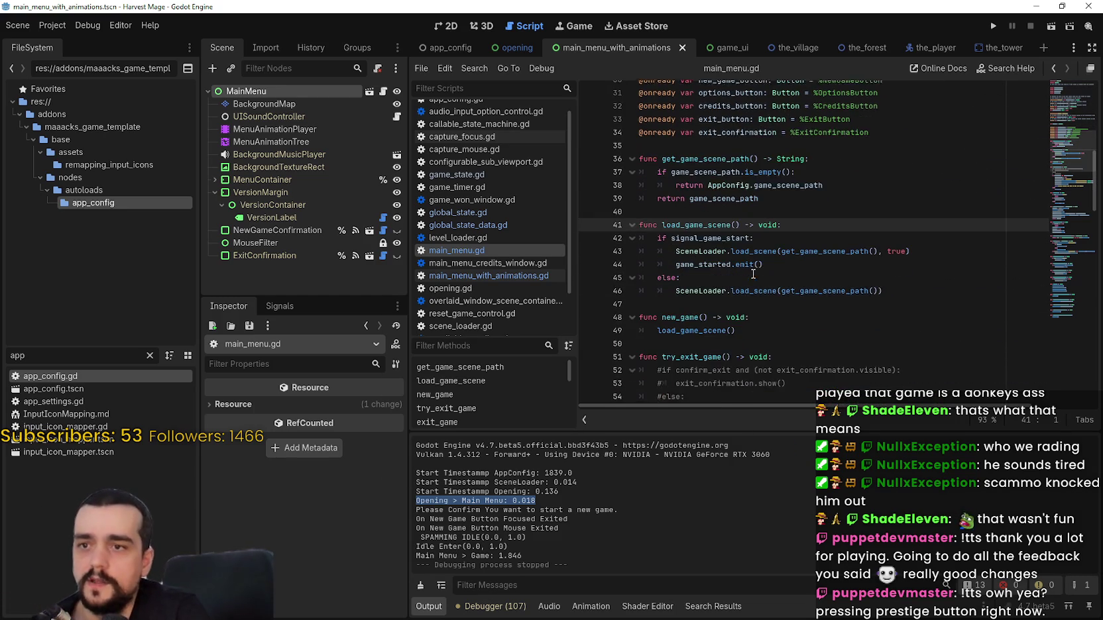
pyautogui.click(781, 248)
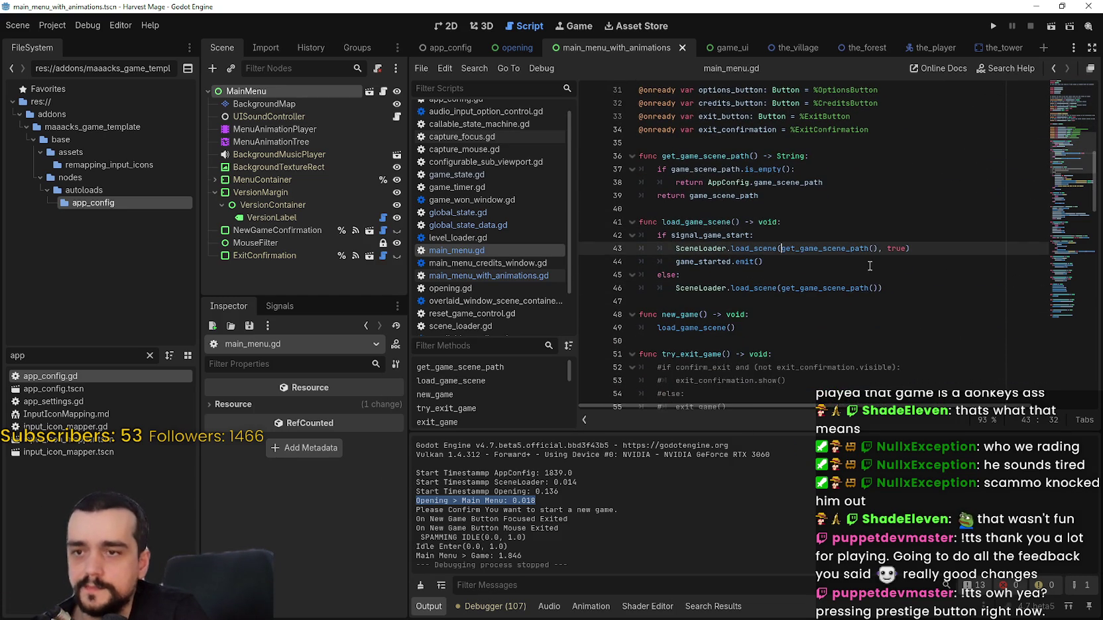
pyautogui.click(829, 236)
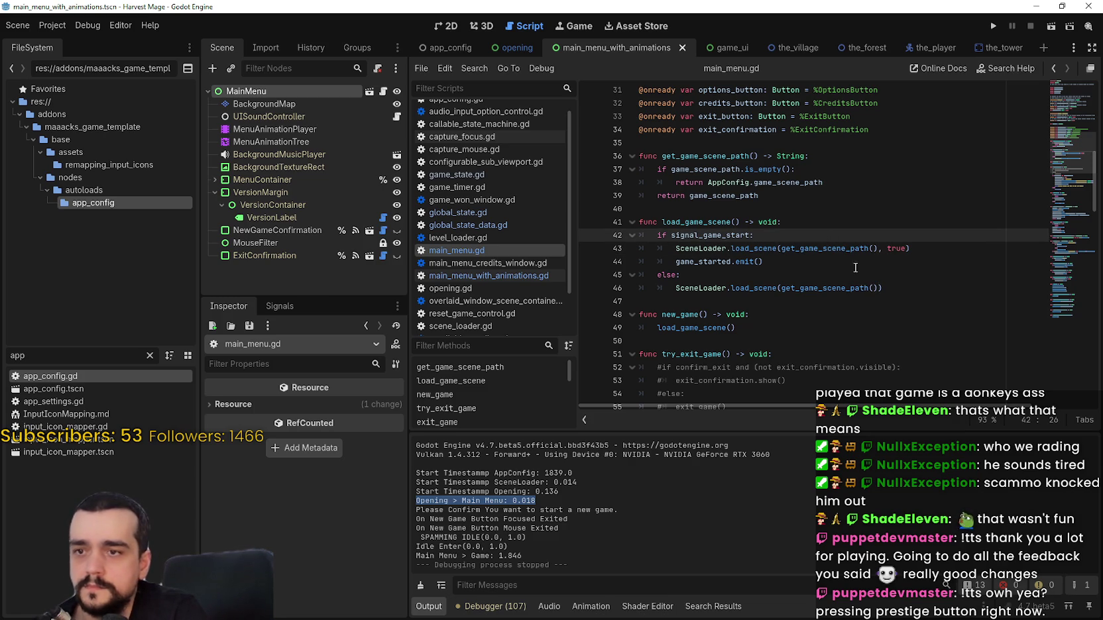
pyautogui.press('Return')
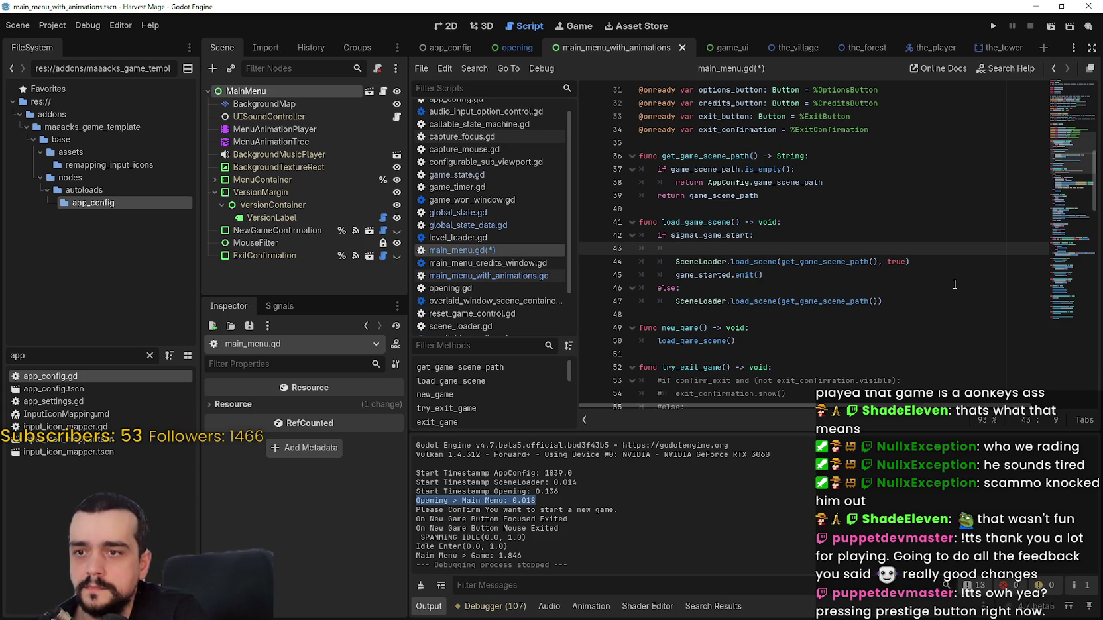
pyautogui.scroll(-2, 819, 287)
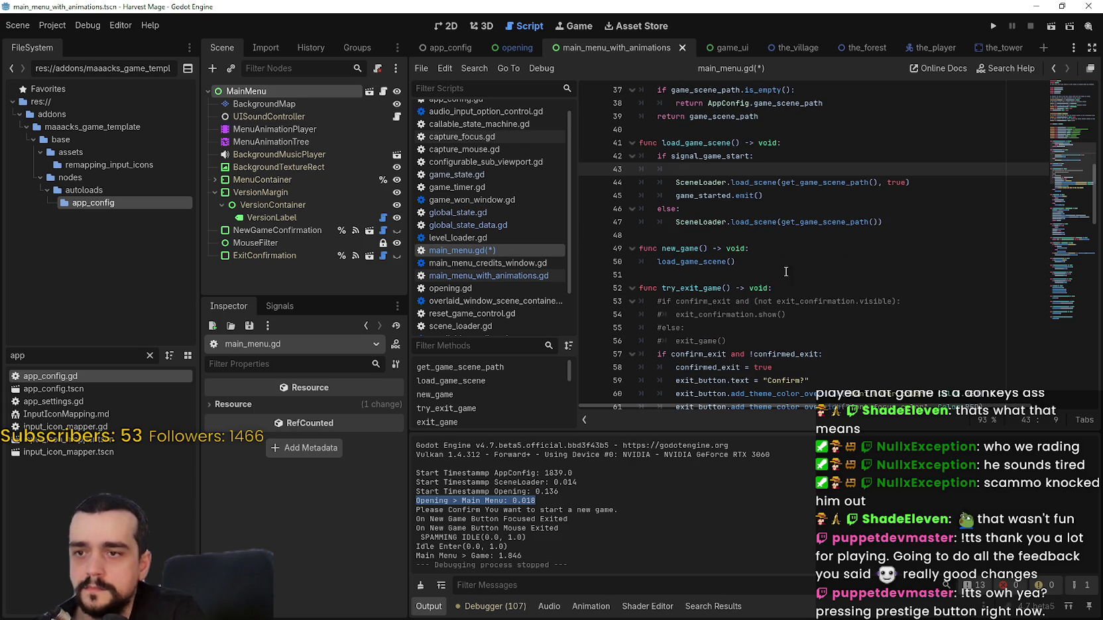
pyautogui.press('BackSpace')
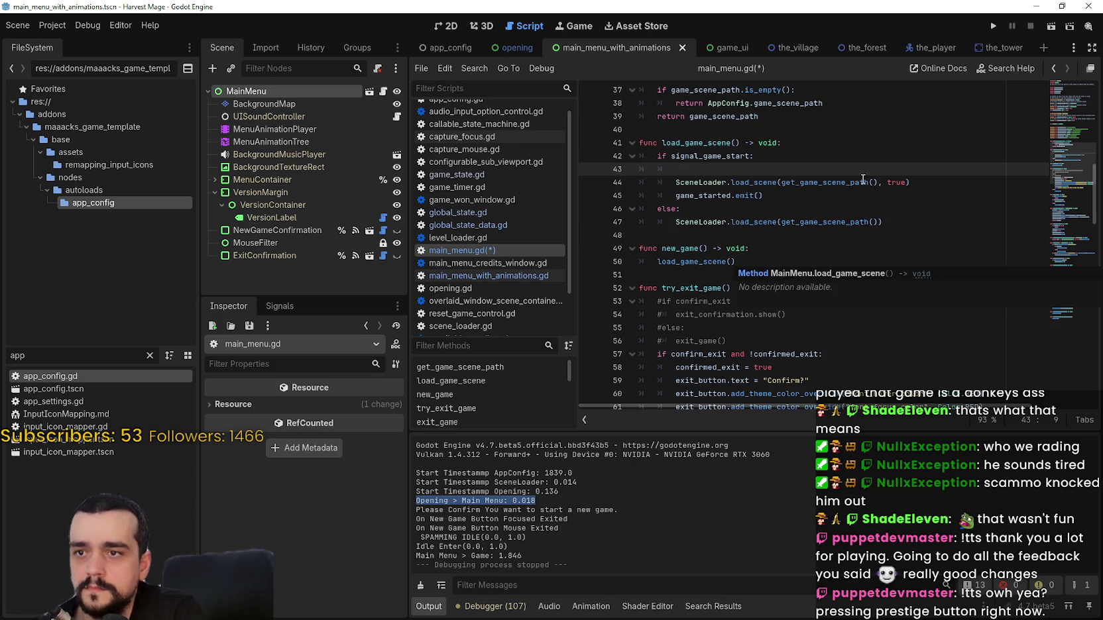
pyautogui.press('BackSpace')
# - Paste the AppConfig timestamp assignment as load_game_scene's first line and save main_menu.gd
pyautogui.click(794, 139)
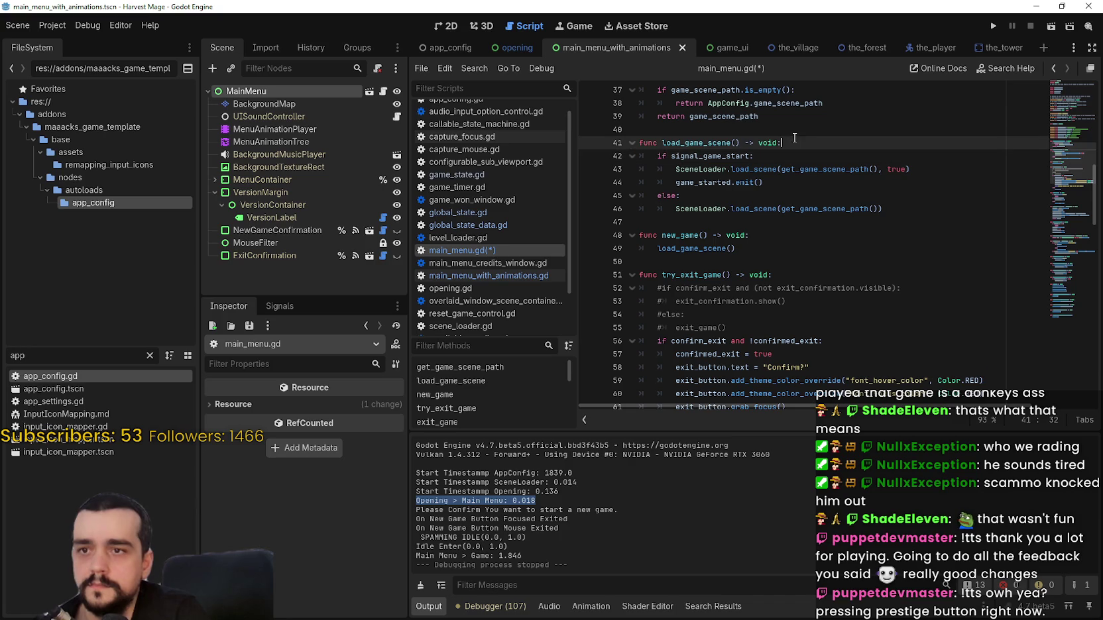
pyautogui.press('Return')
pyautogui.write('AppConfig.start_timestamp_opening = Time.get_ticks_msec()')
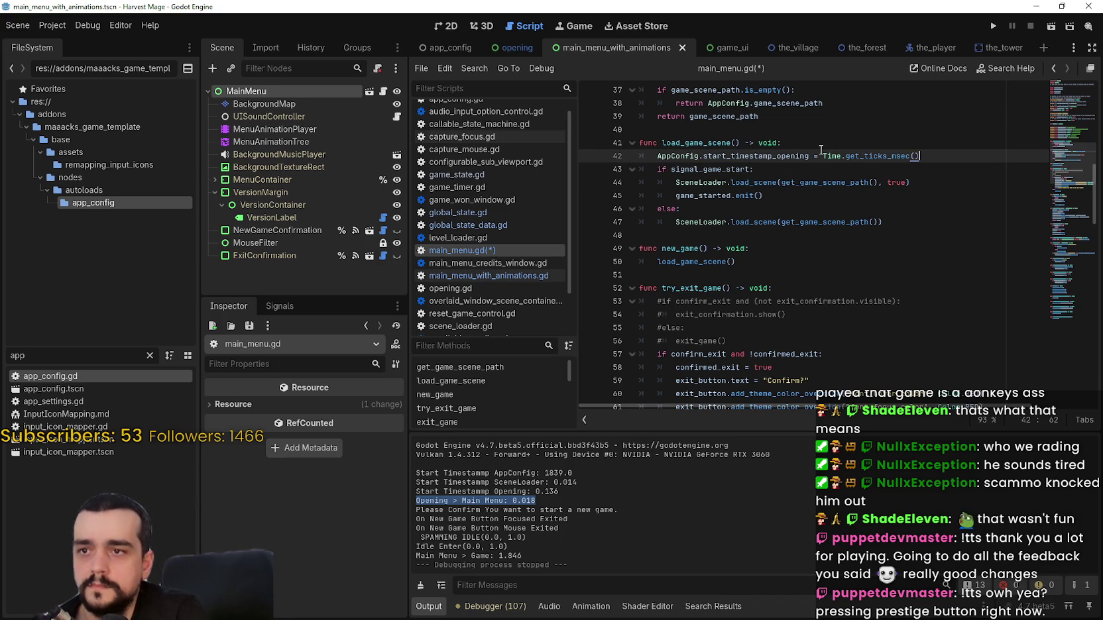
pyautogui.hotkey('ctrl', 's')
# - Rename the variable to start_timestamp_main_menu via autocomplete and launch the game with F5
pyautogui.doubleClick(779, 157)
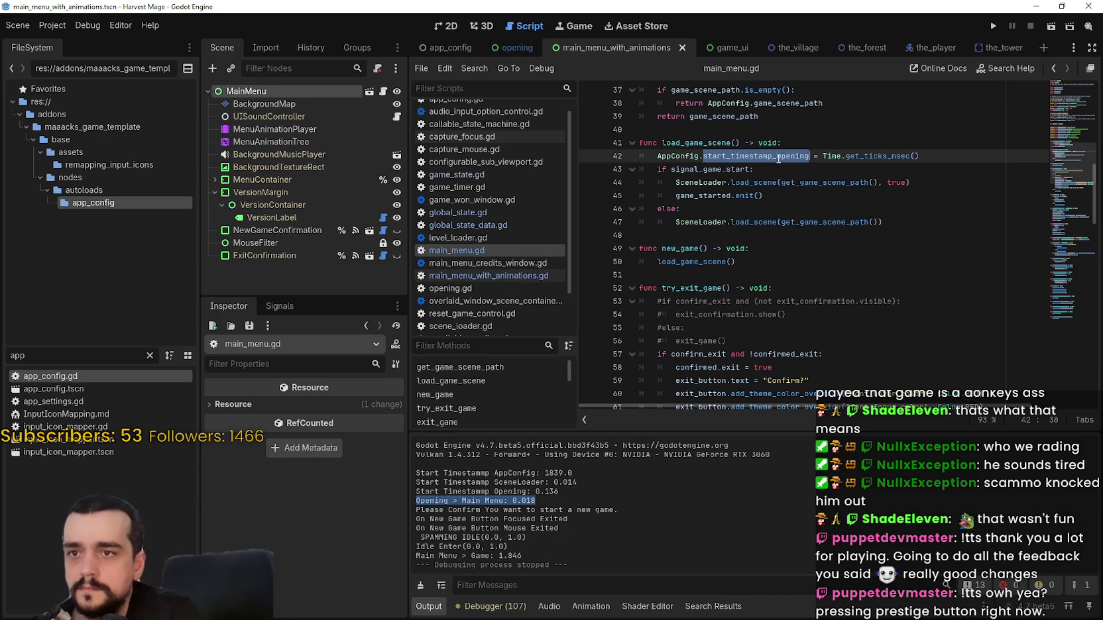
pyautogui.write('start')
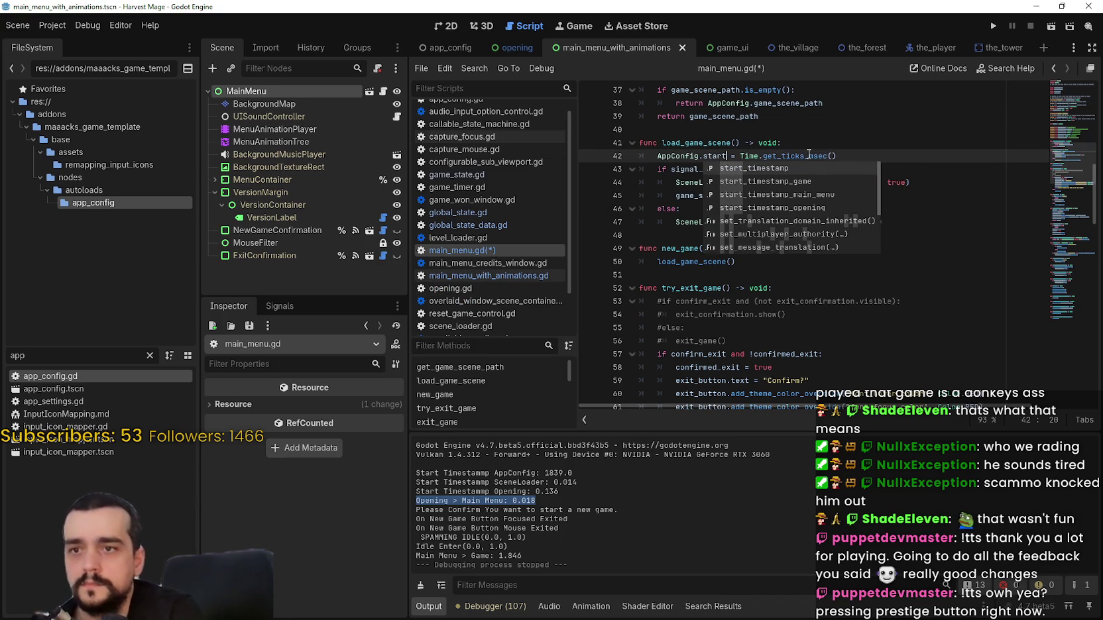
pyautogui.press('Down')
pyautogui.press('Return')
pyautogui.press('F5')
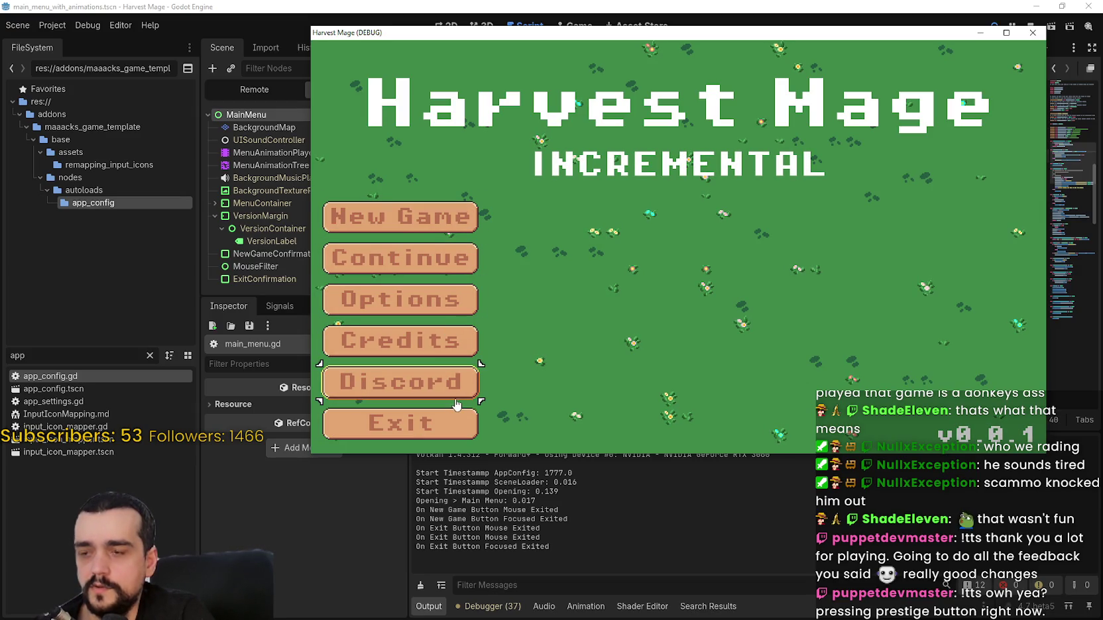
# - Quit the game, relaunch it, and start and confirm a new game
pyautogui.click(1033, 33)
pyautogui.click(1033, 32)
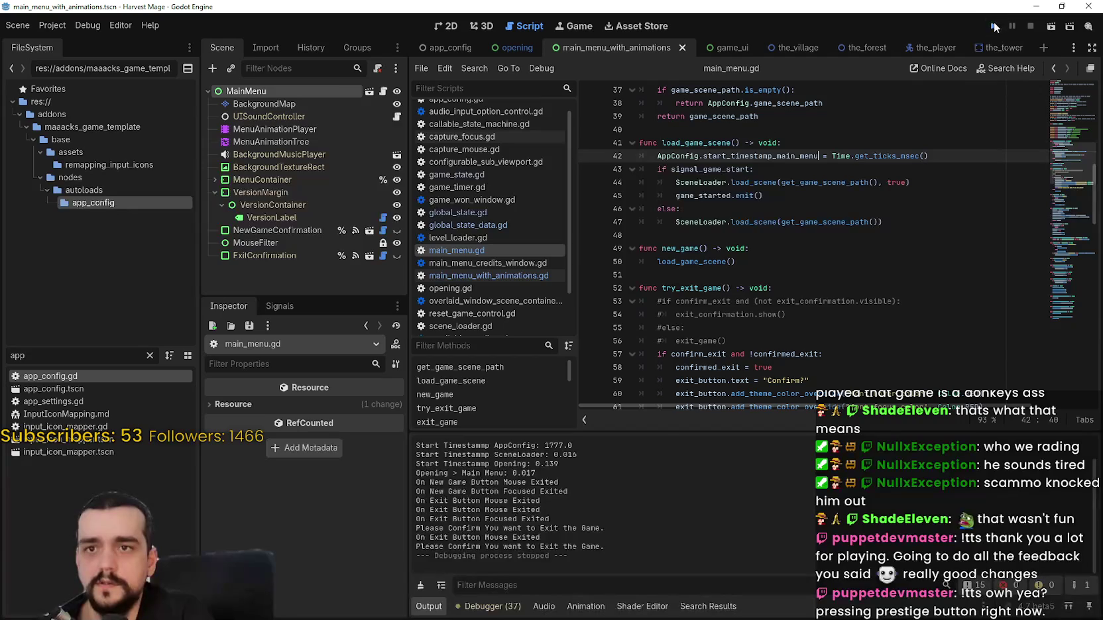
pyautogui.click(993, 24)
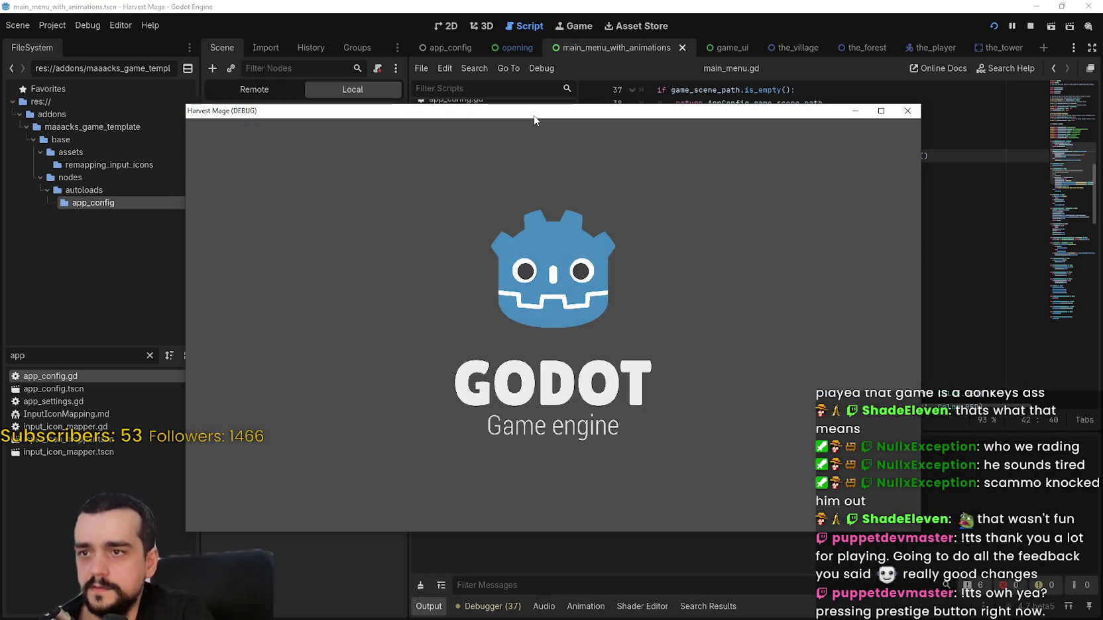
pyautogui.moveTo(534, 120)
pyautogui.mouseDown()
pyautogui.moveTo(658, 34)
pyautogui.moveTo(650, 37)
pyautogui.mouseUp()
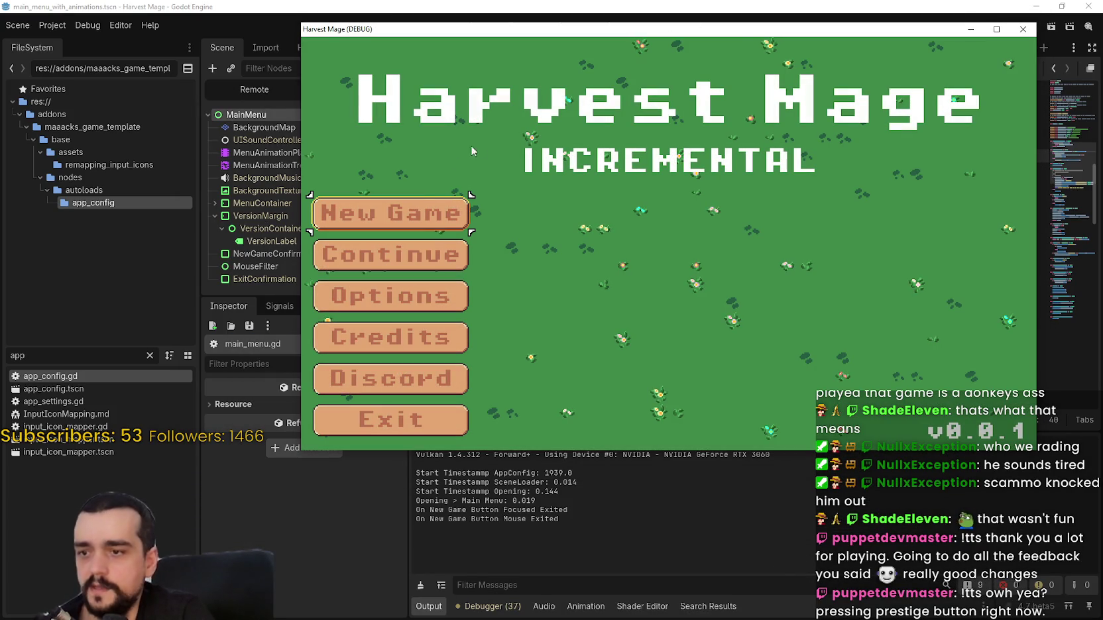
pyautogui.click(419, 205)
pyautogui.click(419, 205)
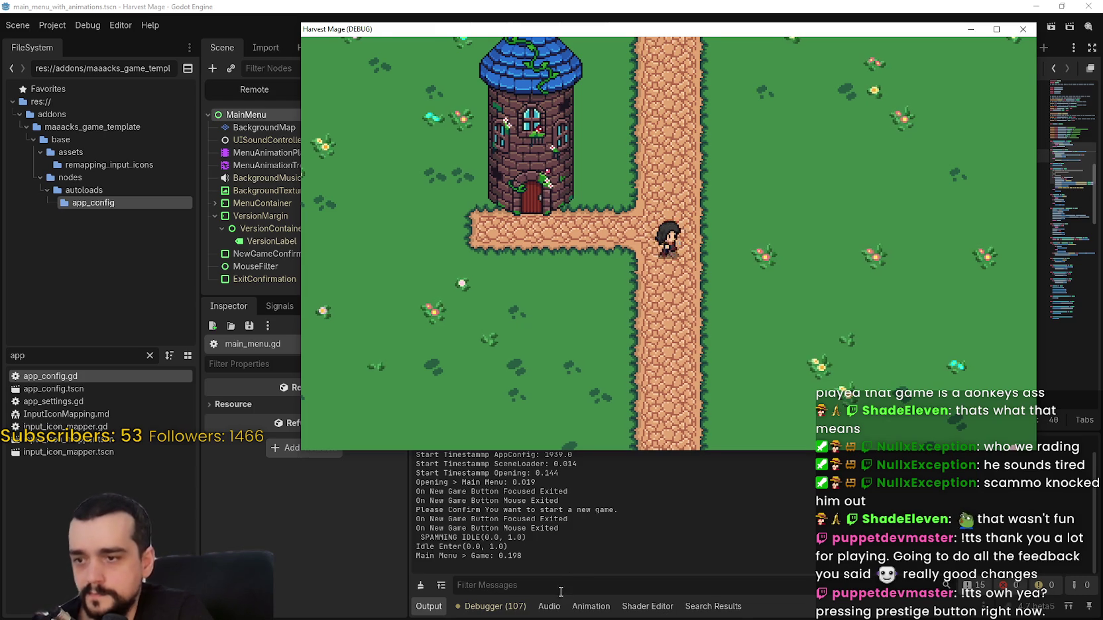
# - Walk the character right and down, then check the output showing Main Menu > Game at 0.198
pyautogui.press('d')
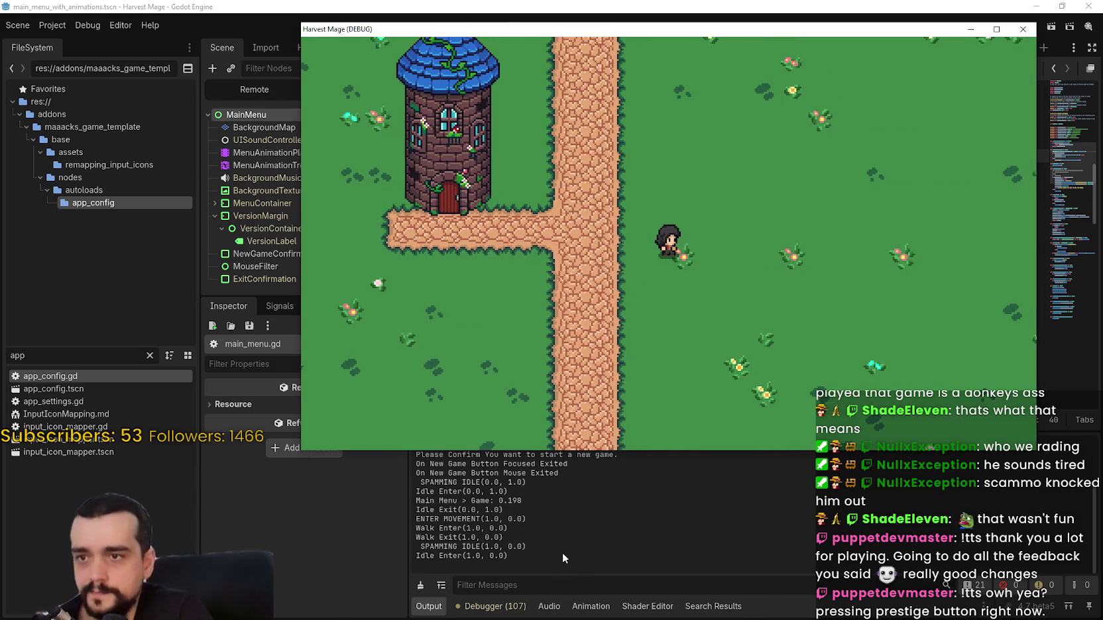
pyautogui.press('s')
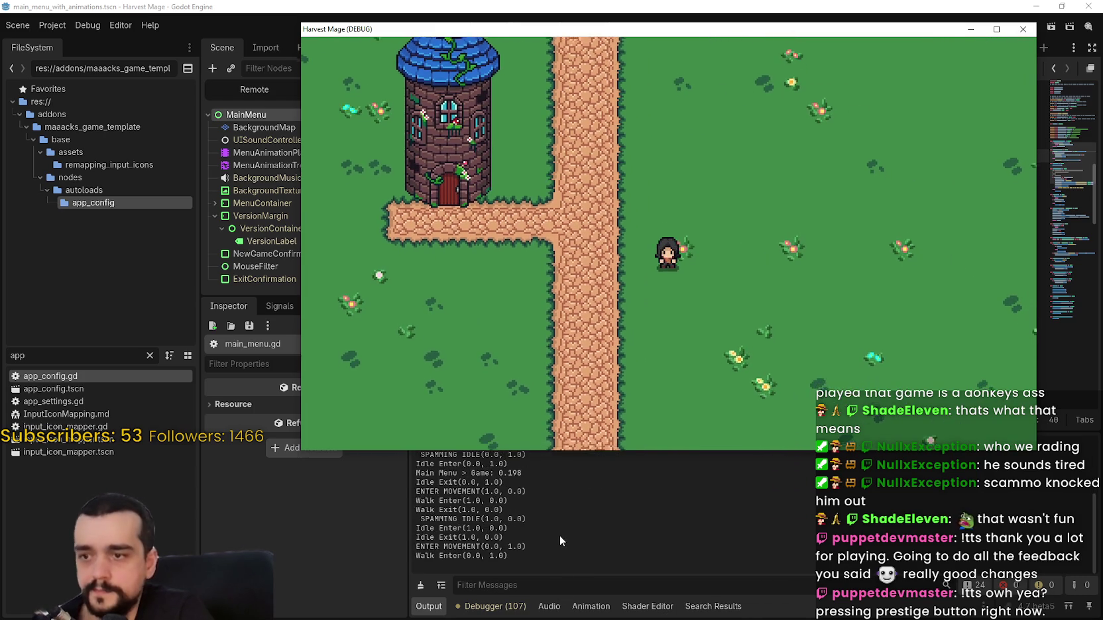
pyautogui.click(558, 535)
pyautogui.click(753, 234)
pyautogui.hotkey('ctrl', 's')
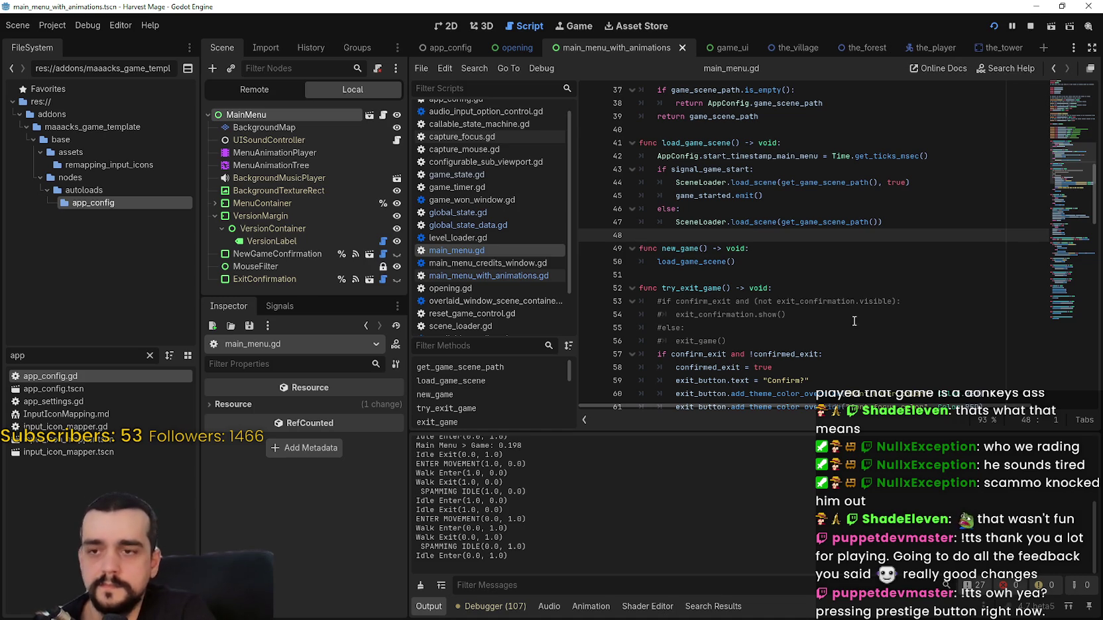
pyautogui.hotkey('alt', 'Tab')
# - Pause the game, confirm going back to the main menu, and confirm starting a new game
pyautogui.press('Escape')
pyautogui.click(710, 324)
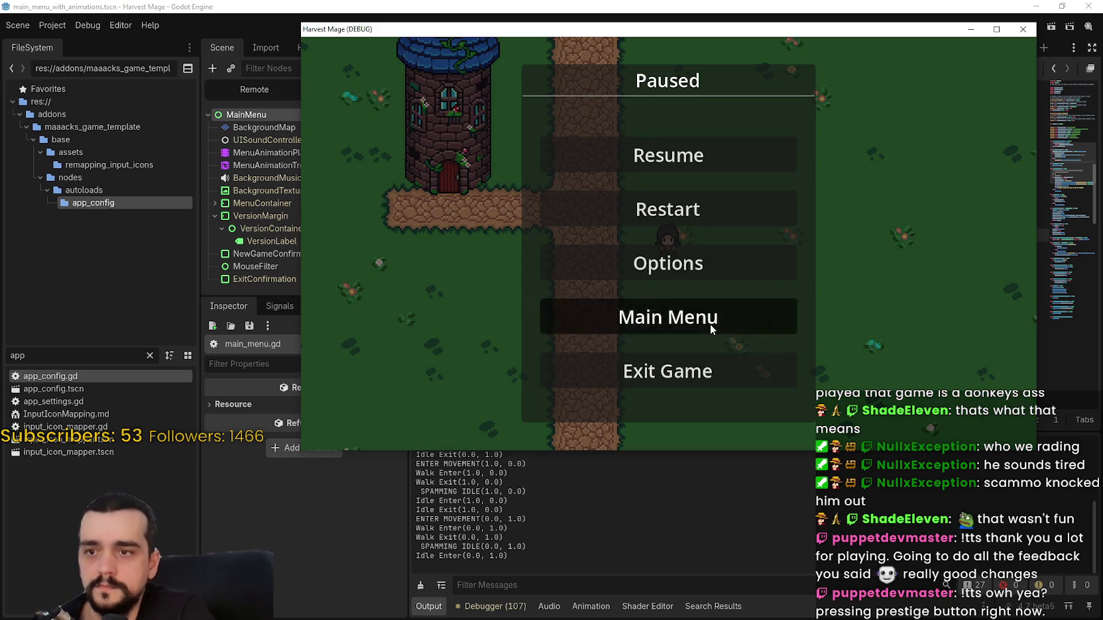
pyautogui.click(710, 279)
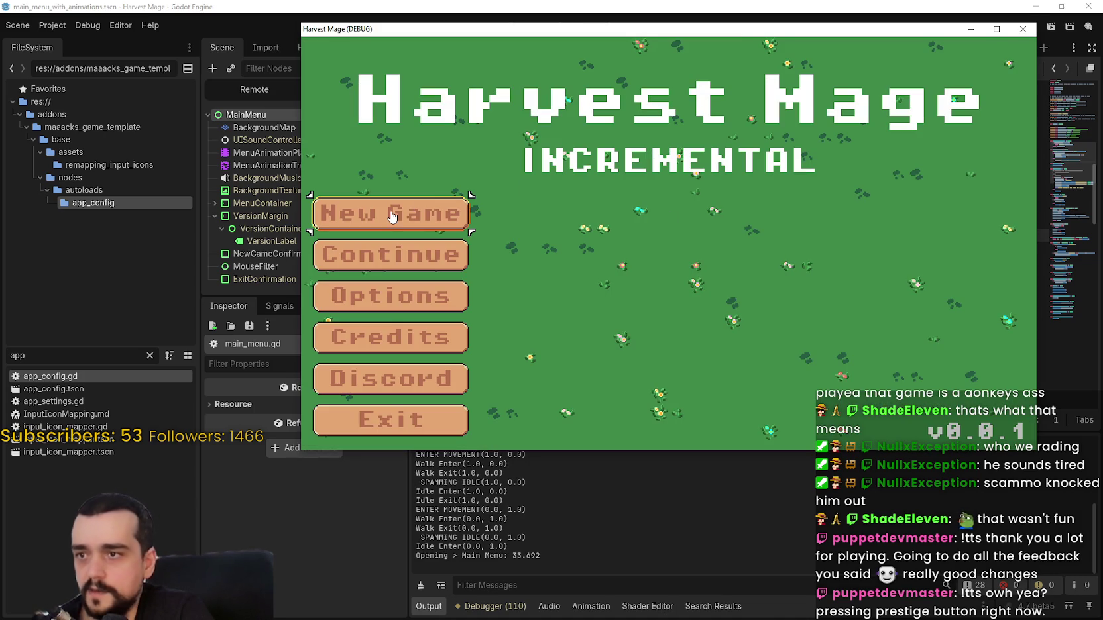
pyautogui.click(393, 216)
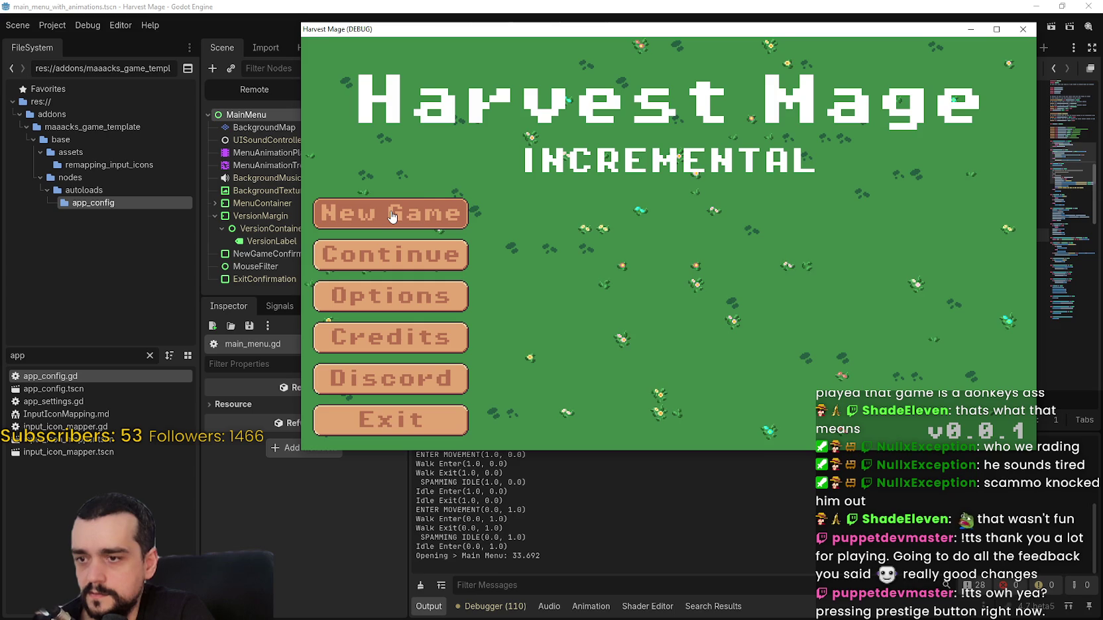
pyautogui.click(393, 214)
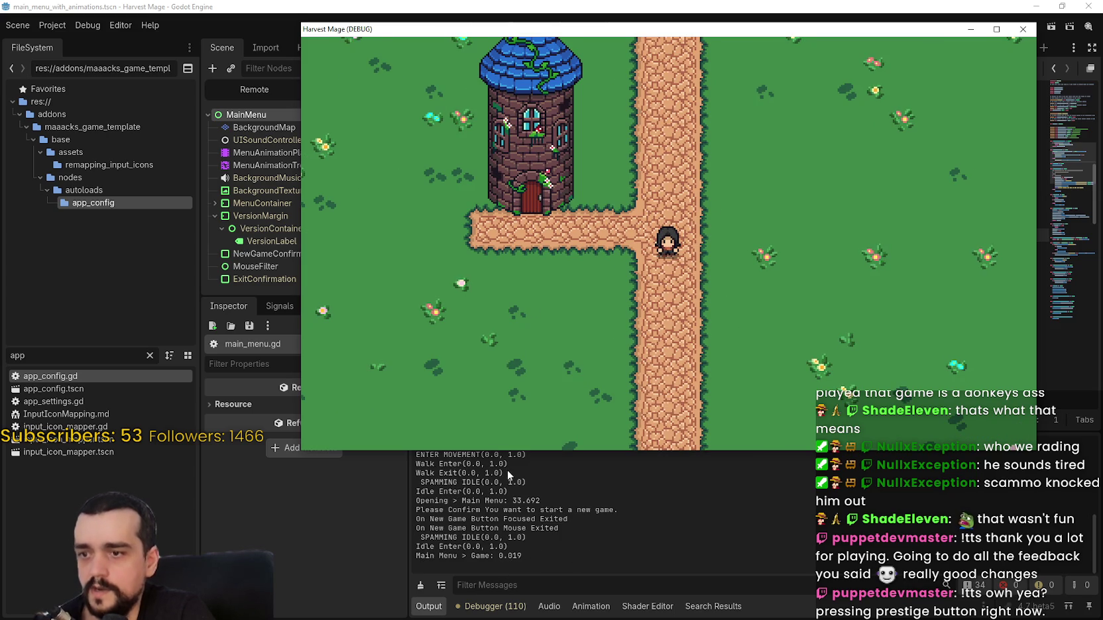
# - Maximize the game window and walk the player around, ending on the grass
pyautogui.press('Right')
pyautogui.press('Up')
pyautogui.press('Left')
pyautogui.press('Down')
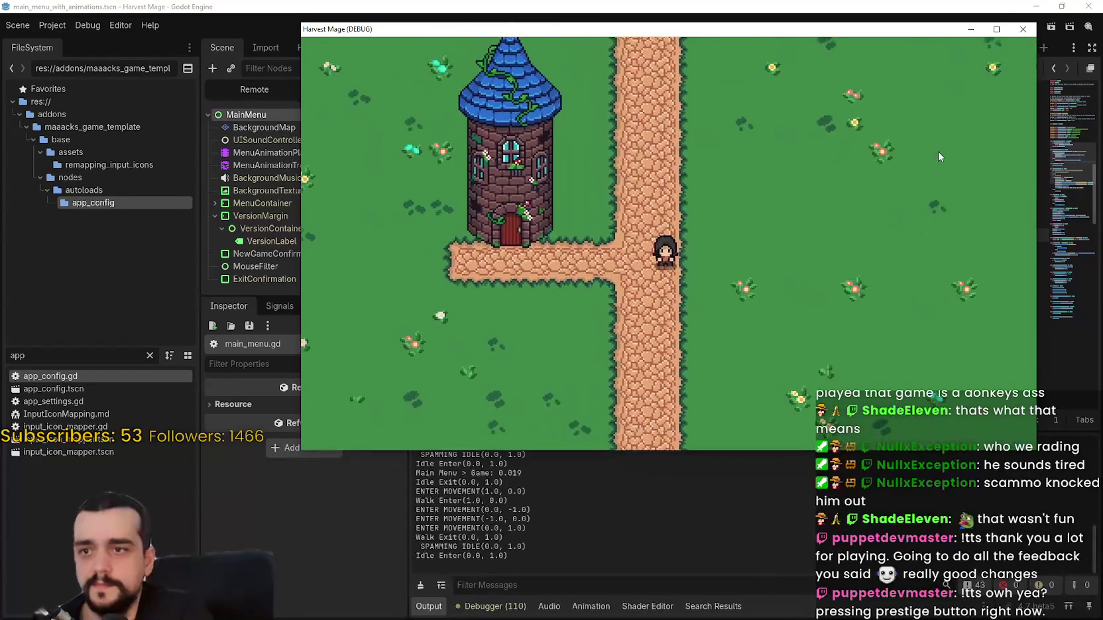
pyautogui.press('Right')
pyautogui.click(997, 29)
pyautogui.press('Left')
pyautogui.press('Up')
pyautogui.press('Right')
pyautogui.press('Up')
pyautogui.press('Down')
# - Restore the game window to normal size and walk the player toward the tower's path
pyautogui.press('super+Down')
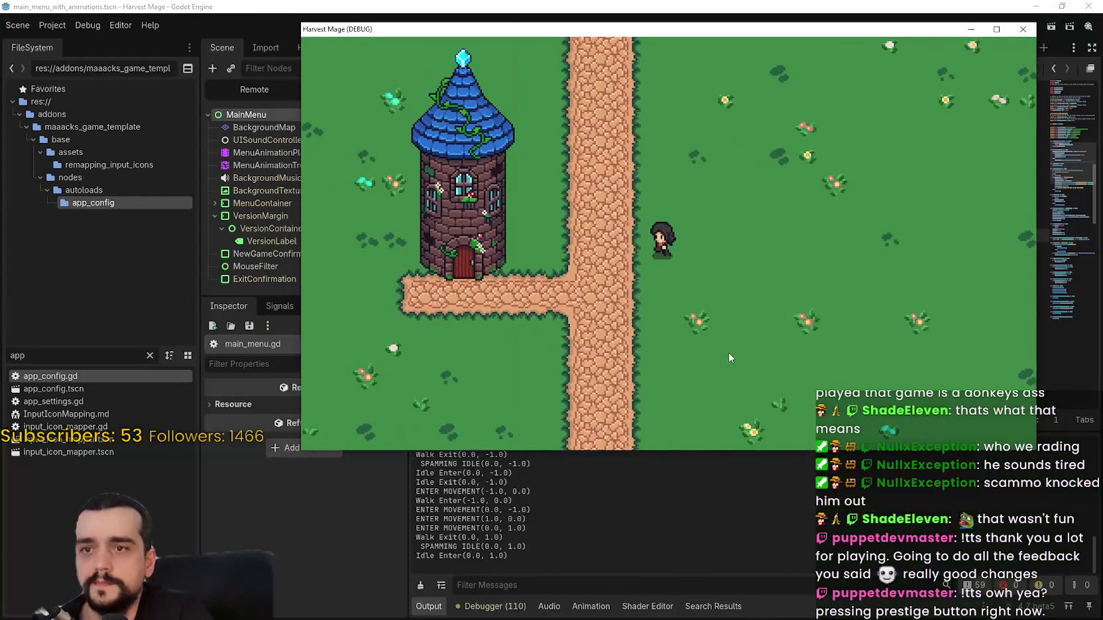
pyautogui.press('Left')
pyautogui.press('Down')
pyautogui.press('Left')
pyautogui.press('Down')
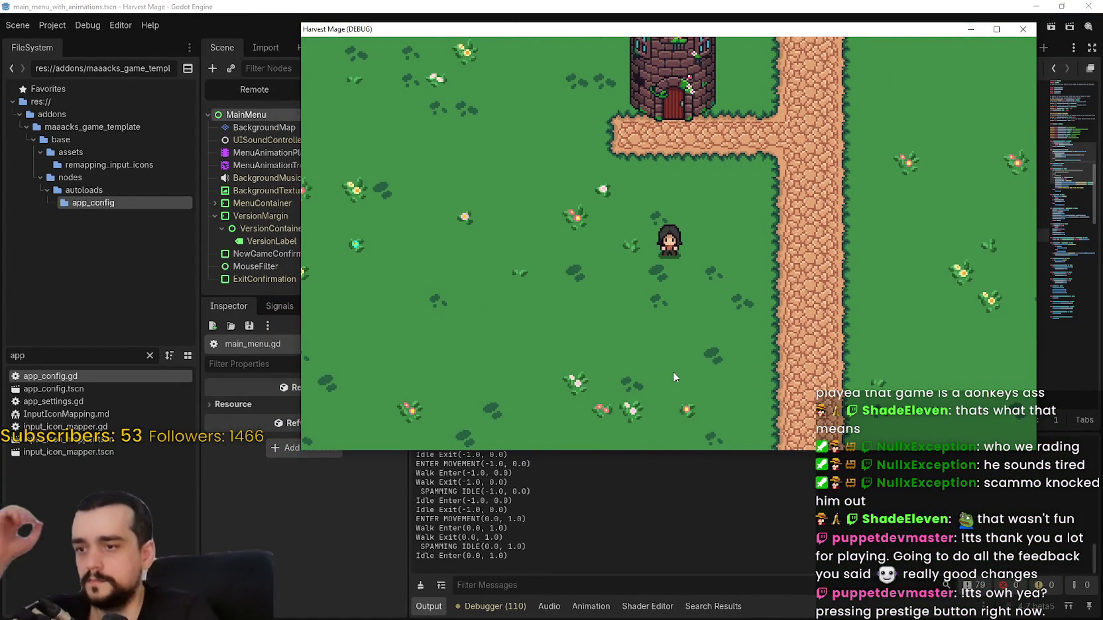
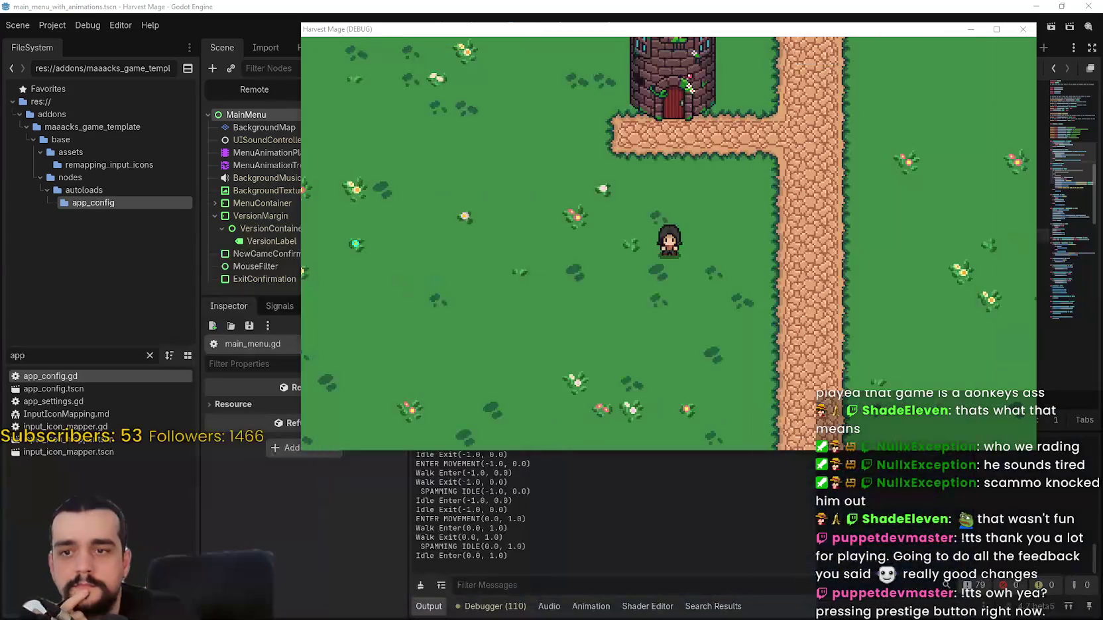
# - Bring the Steam window with the Gothic 1 Remake page forward and position it over the running game
pyautogui.hotkey('alt', 'Tab')
pyautogui.moveTo(1034, 24); pyautogui.dragTo(530, 24)
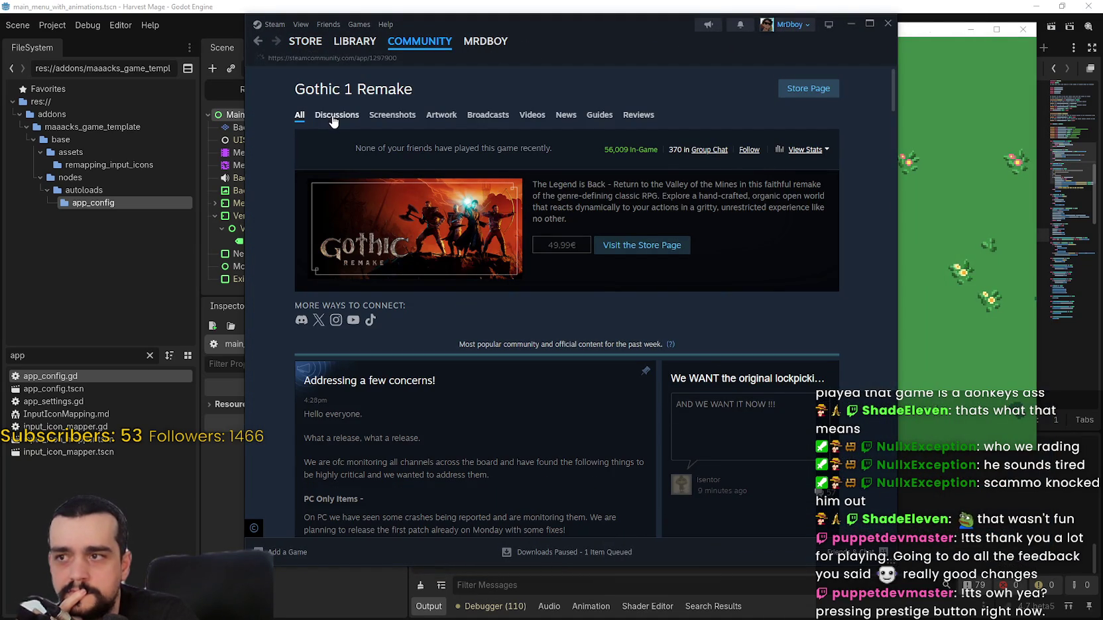
# - Read the 'Addressing a few concerns!' announcement and scroll through its comments
pyautogui.scroll(-3, 321, 284)
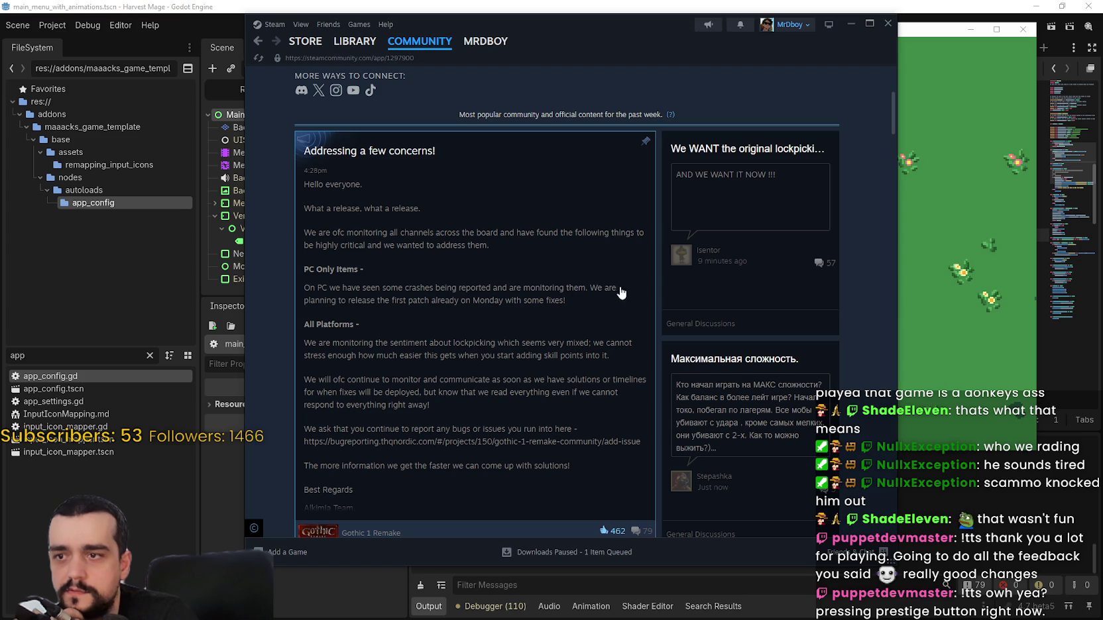
pyautogui.scroll(-1, 416, 326)
pyautogui.click(362, 325)
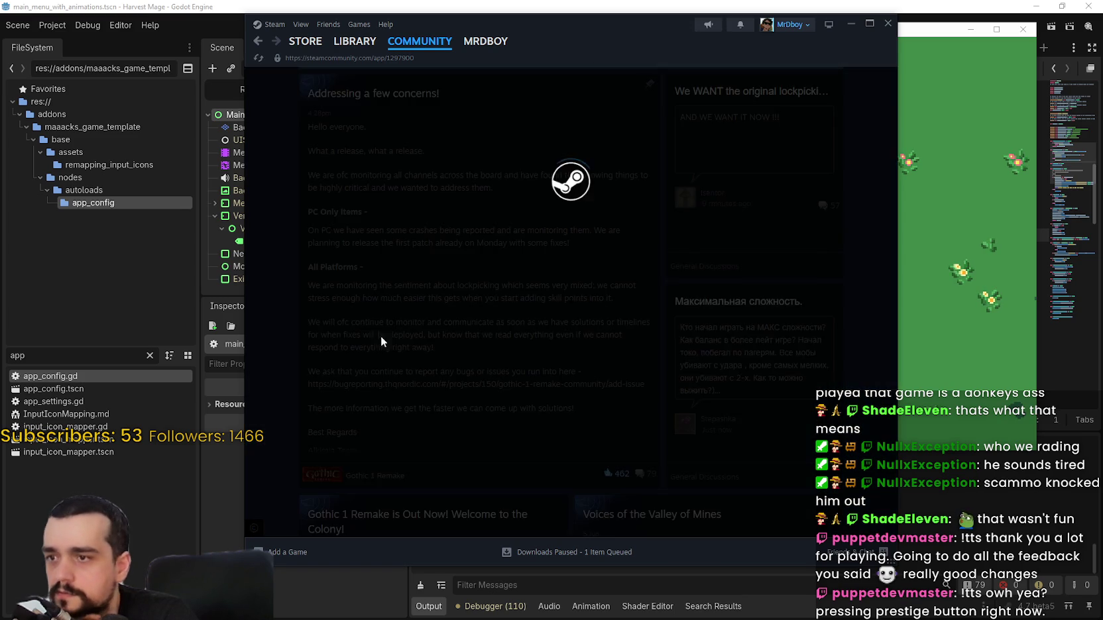
pyautogui.scroll(-5, 500, 382)
pyautogui.scroll(-3, 493, 375)
pyautogui.press('Escape')
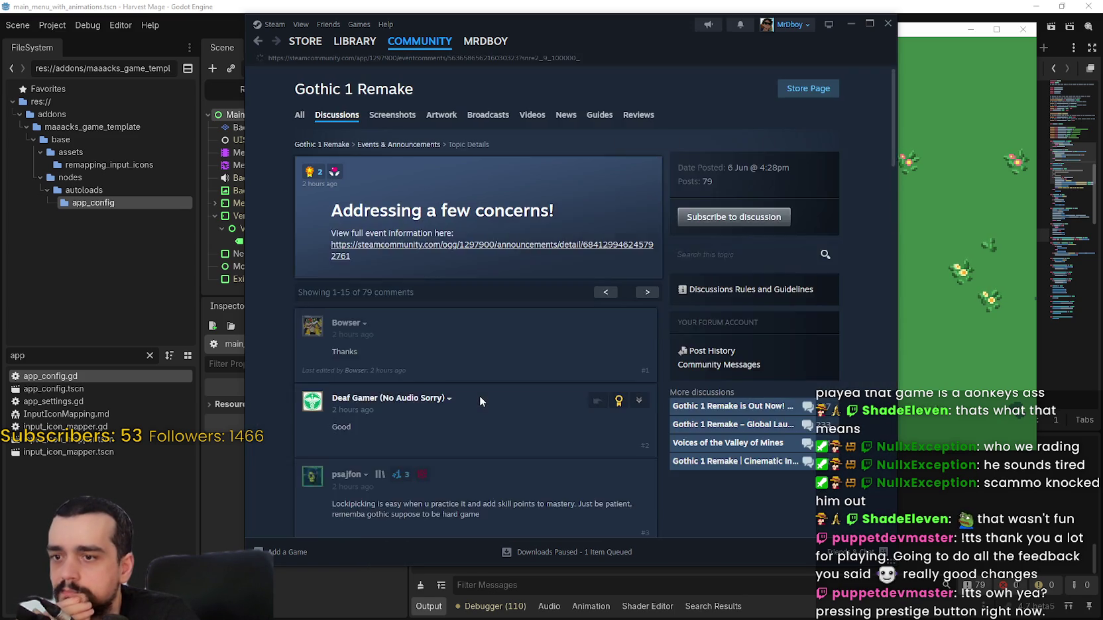
pyautogui.scroll(-5, 480, 388)
pyautogui.scroll(-10, 482, 385)
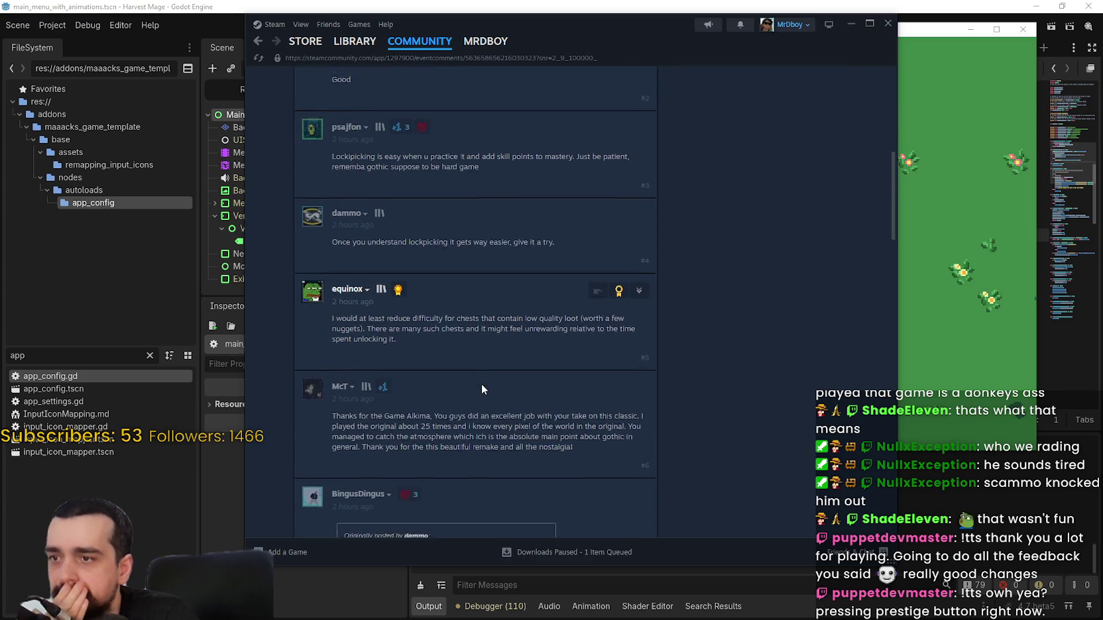
pyautogui.scroll(-6, 488, 357)
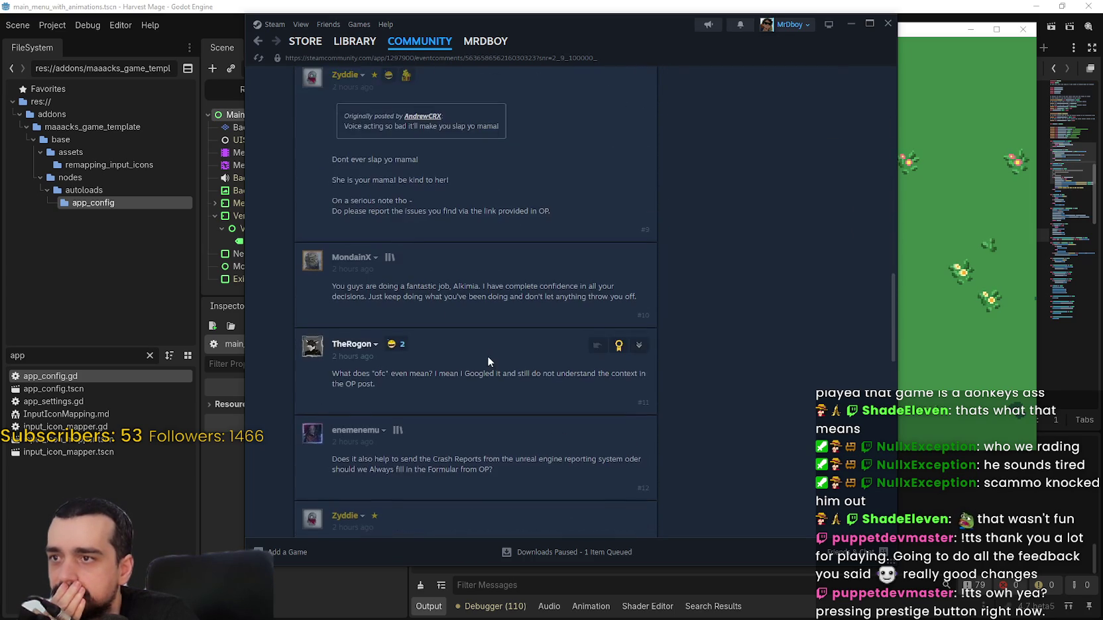
# - Return to the Steam store front, advance the featured carousel three times, then close Steam
pyautogui.click(317, 42)
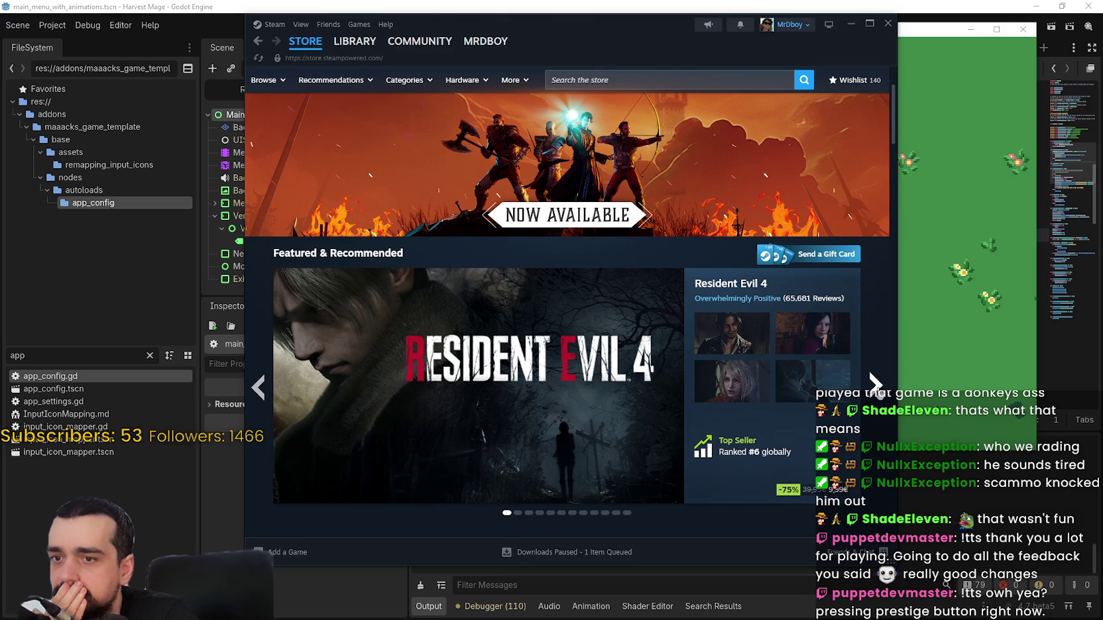
pyautogui.click(875, 383)
pyautogui.click(875, 384)
pyautogui.click(875, 383)
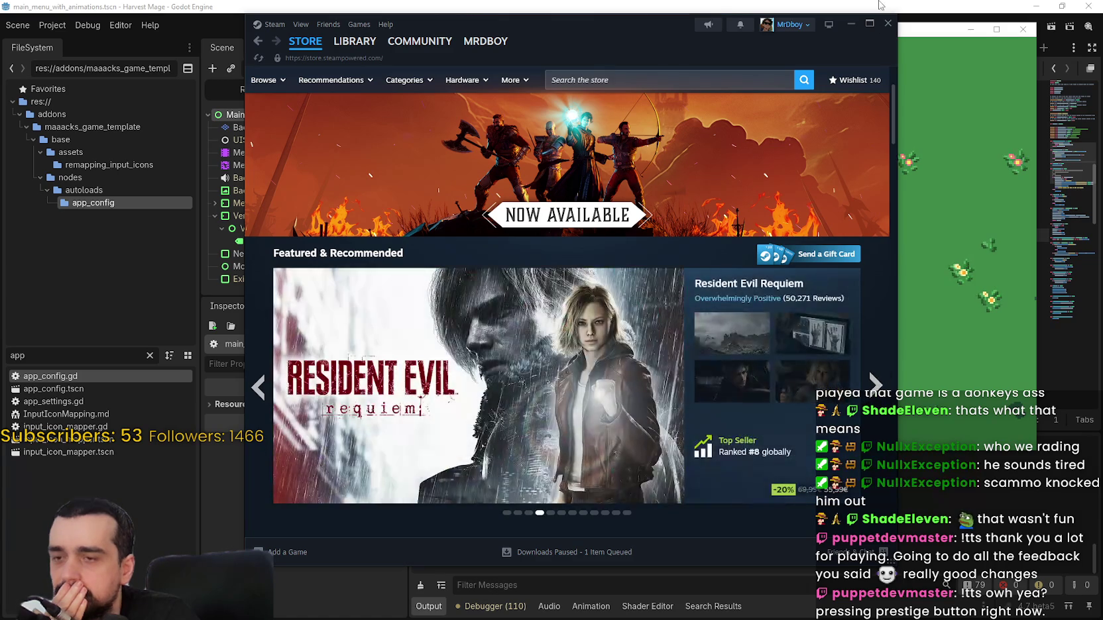
pyautogui.click(888, 23)
# - Walk the player right, up, left and down around the tower to check movement and facing
pyautogui.press('d')
pyautogui.press('w')
pyautogui.press('a')
pyautogui.press('w')
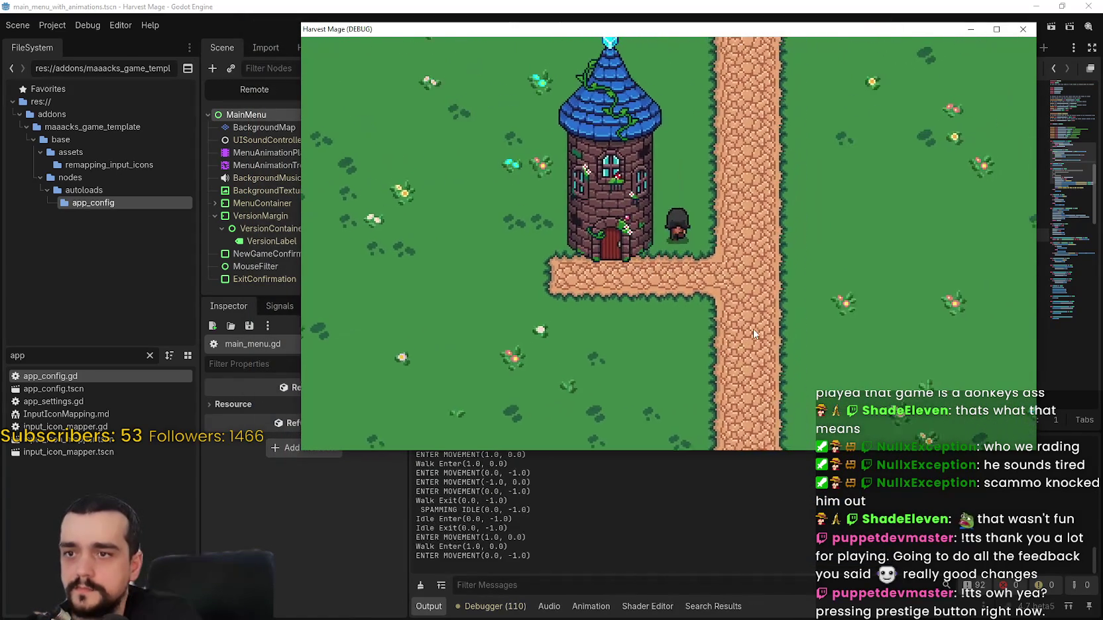
pyautogui.press('d')
pyautogui.press('s')
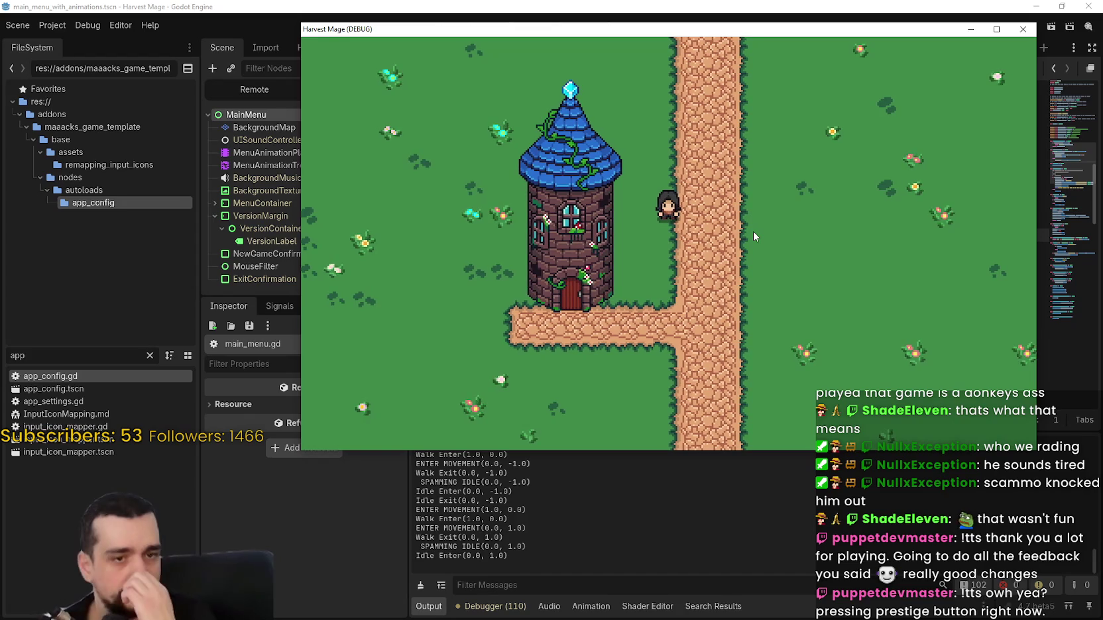
pyautogui.press('a')
pyautogui.press('s')
pyautogui.press('d')
pyautogui.press('d')
pyautogui.press('w')
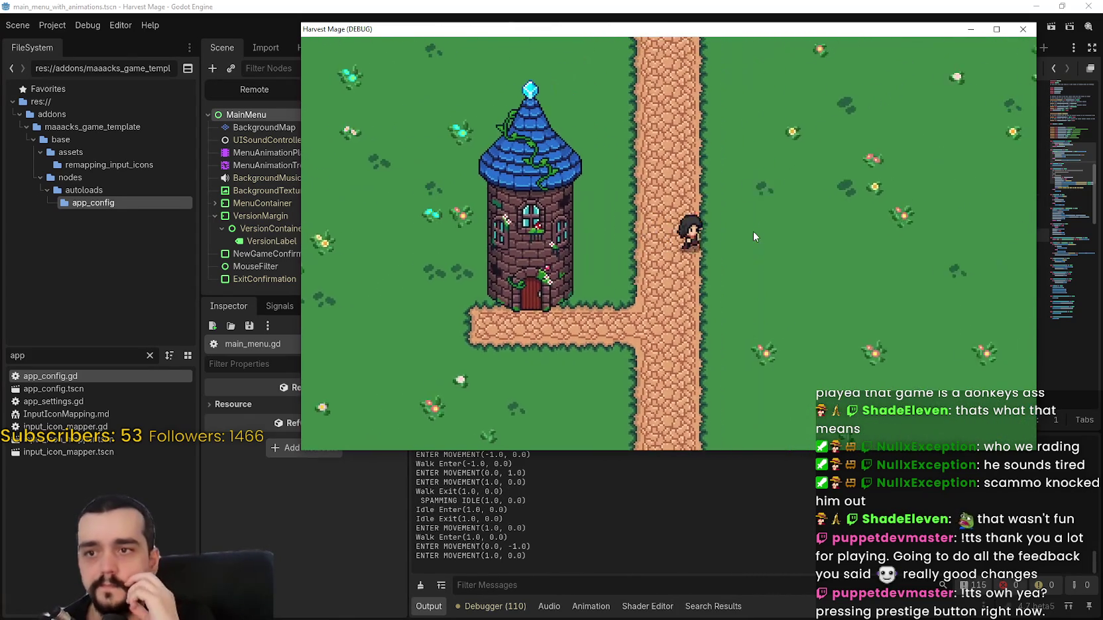
pyautogui.press('s')
# - Jump while moving left, right, up, down and diagonally up-right to test jumping in every direction
pyautogui.press('space')
pyautogui.press('a')
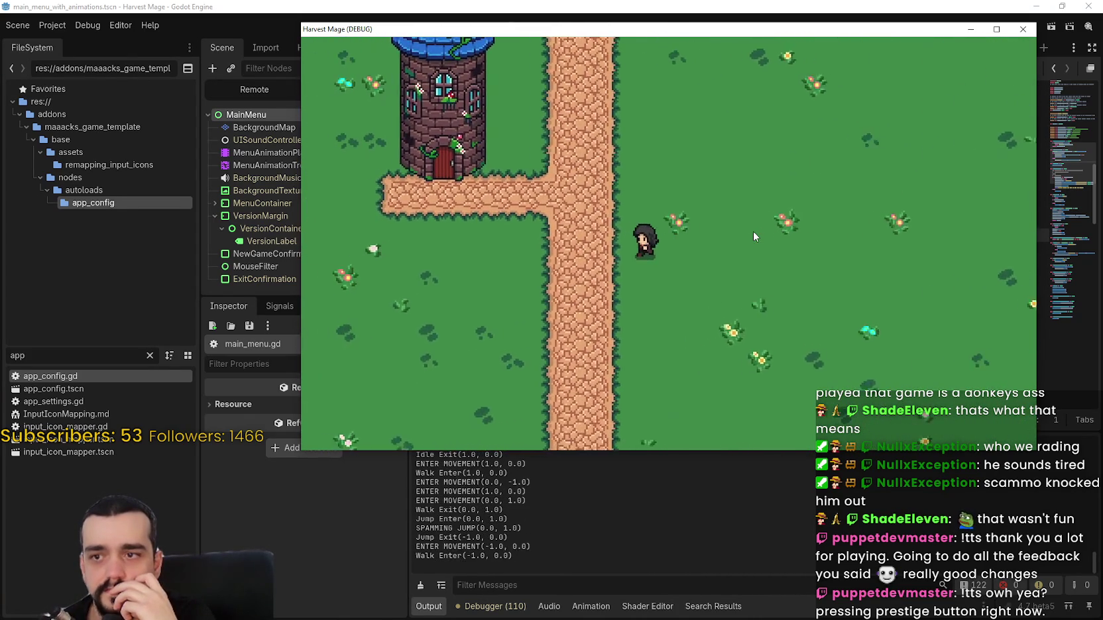
pyautogui.press('space')
pyautogui.press('s')
pyautogui.press('d')
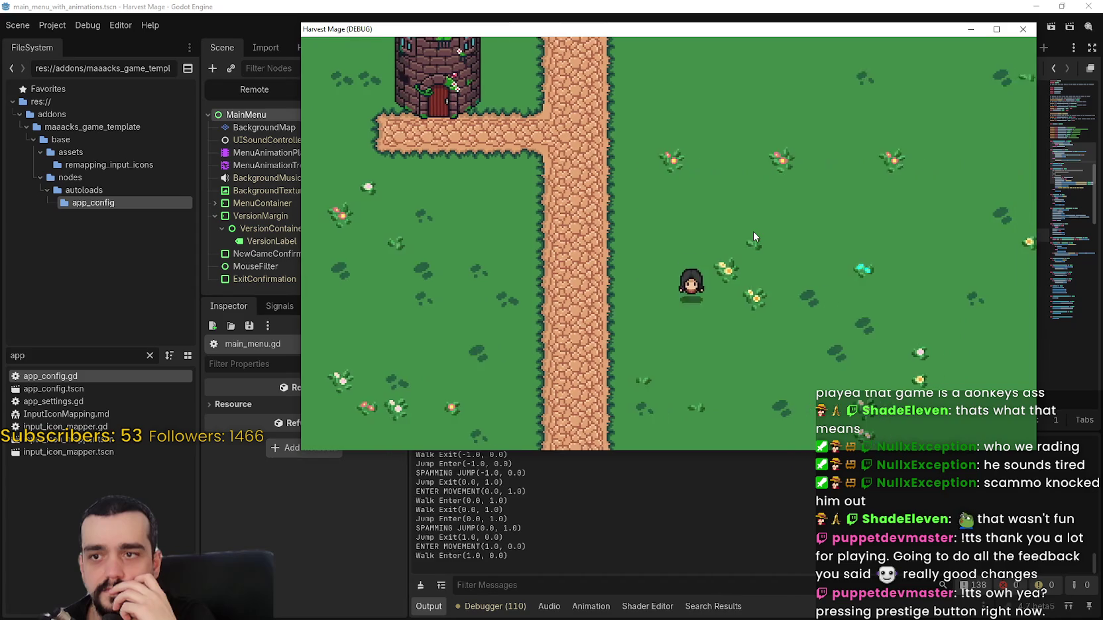
pyautogui.press('s')
pyautogui.press('space')
pyautogui.press('d')
pyautogui.press('space')
pyautogui.press('w')
pyautogui.press('space')
pyautogui.press('a')
pyautogui.press('space')
pyautogui.hotkey('w', 'd')
pyautogui.press('space')
pyautogui.press('w')
pyautogui.press('space')
pyautogui.press('d')
pyautogui.press('space')
pyautogui.press('a')
pyautogui.press('space')
# - Keep jumping while turning left, right, up and down on the path, then stop the game with F8
pyautogui.press('a')
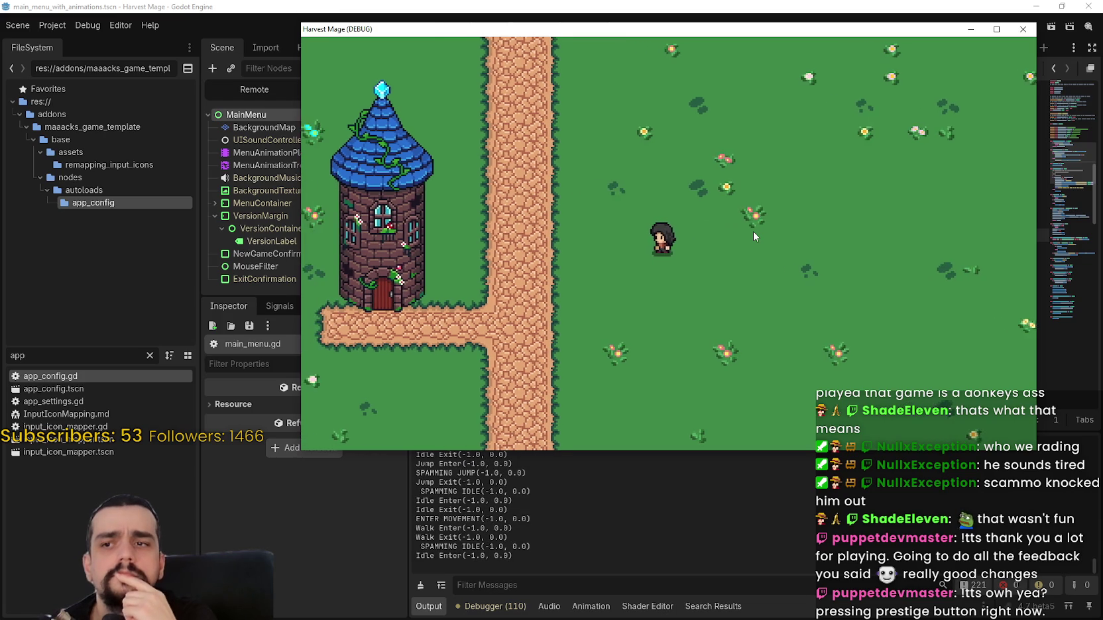
pyautogui.press('space')
pyautogui.press('d')
pyautogui.press('space')
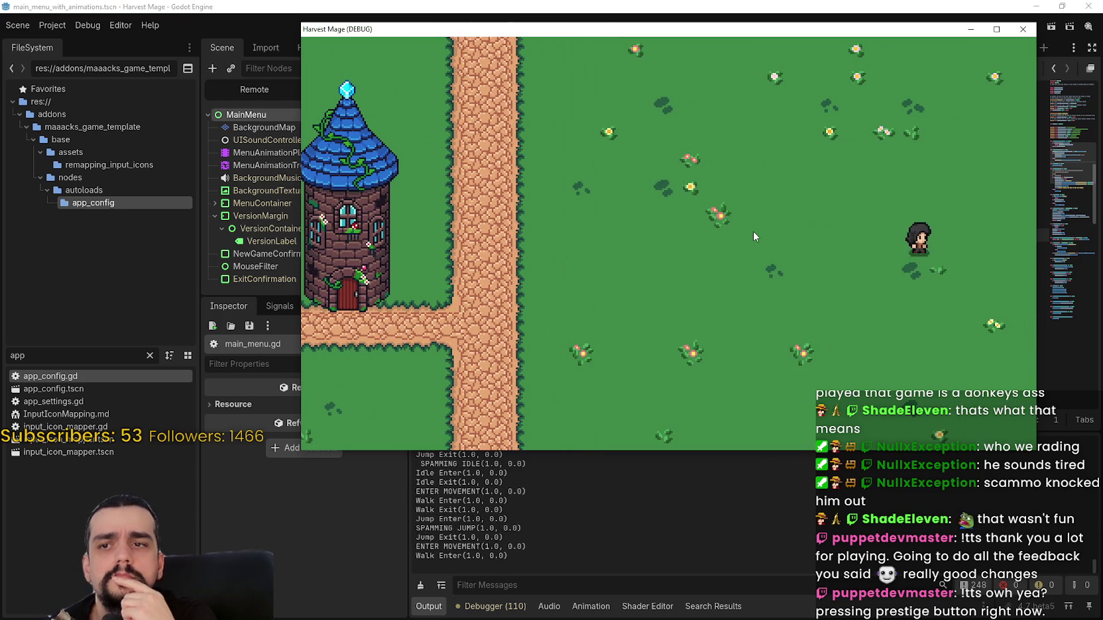
pyautogui.press('a')
pyautogui.press('space')
pyautogui.press('w')
pyautogui.press('space')
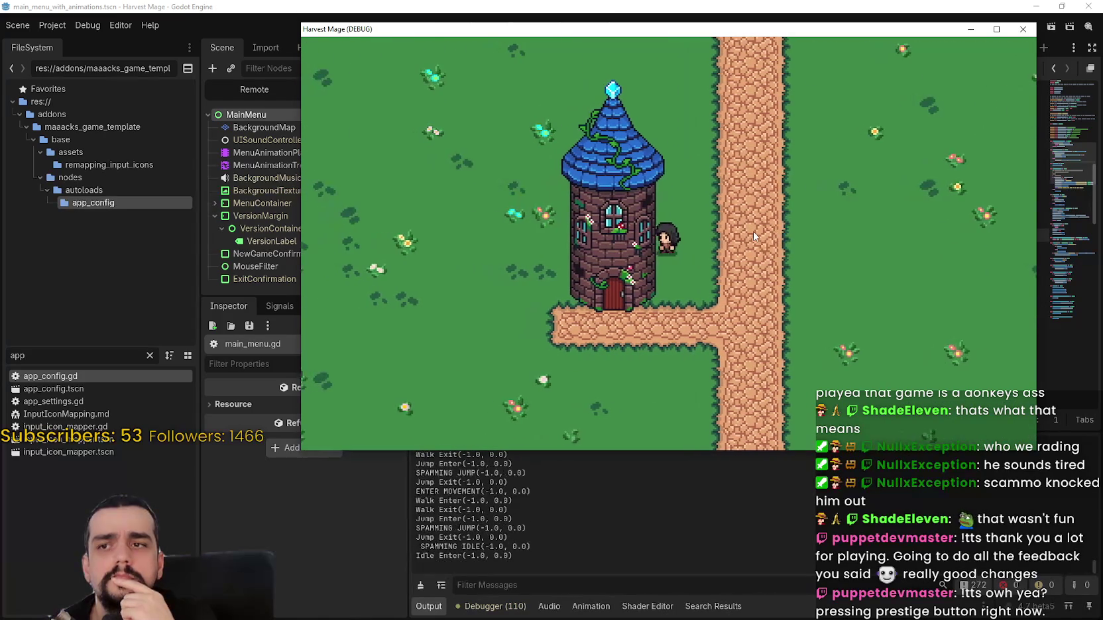
pyautogui.press('s')
pyautogui.press('space')
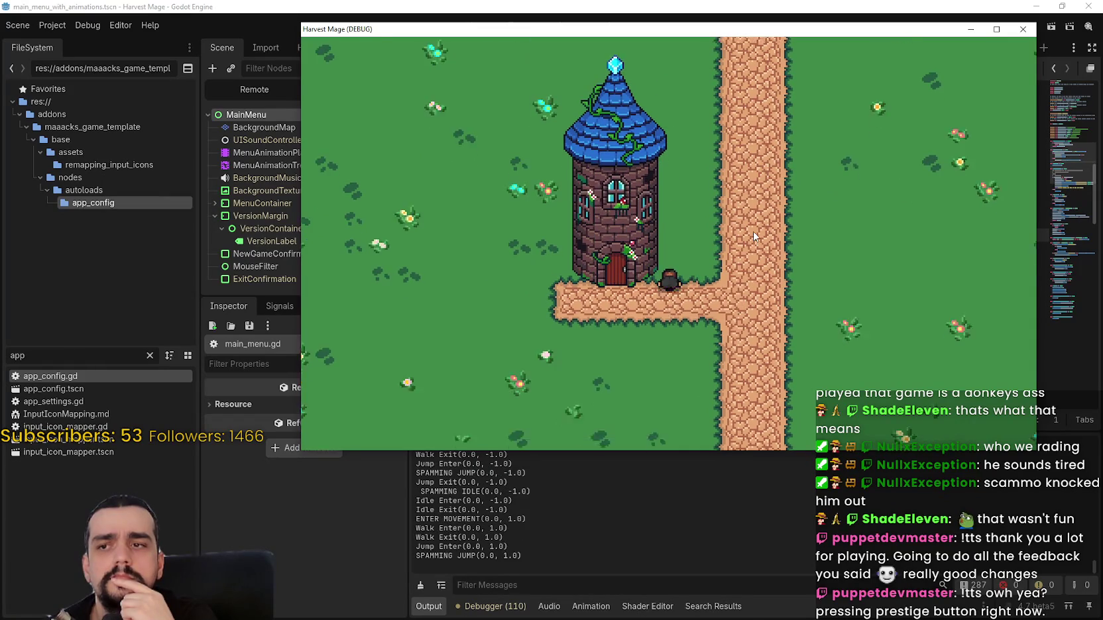
pyautogui.press('d')
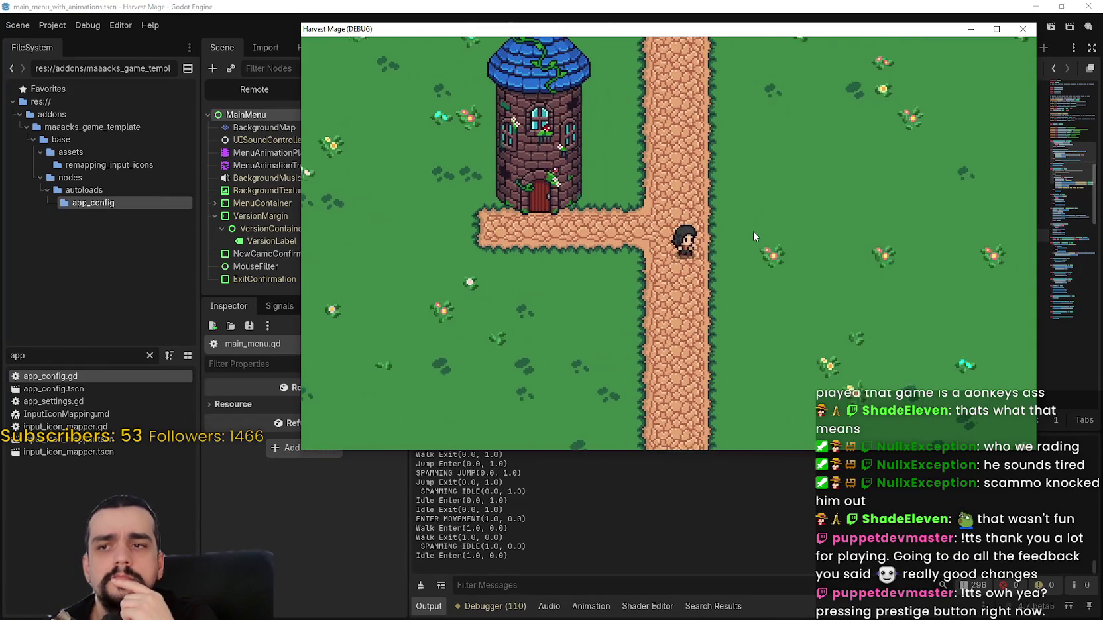
pyautogui.press('a')
pyautogui.press('space')
pyautogui.press('d')
pyautogui.press('space')
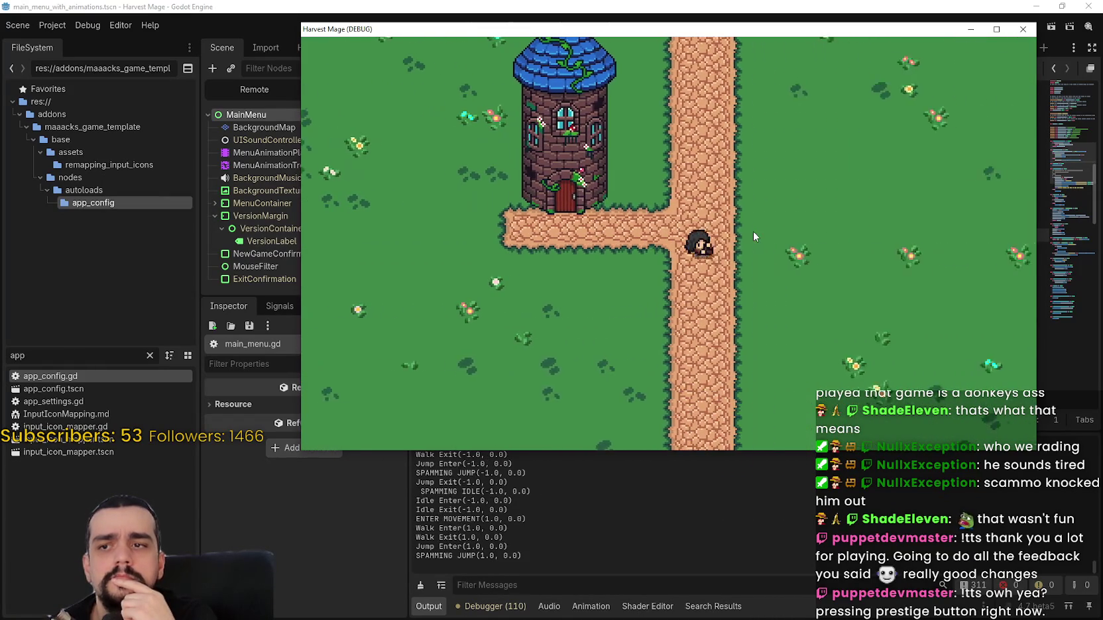
pyautogui.press('space')
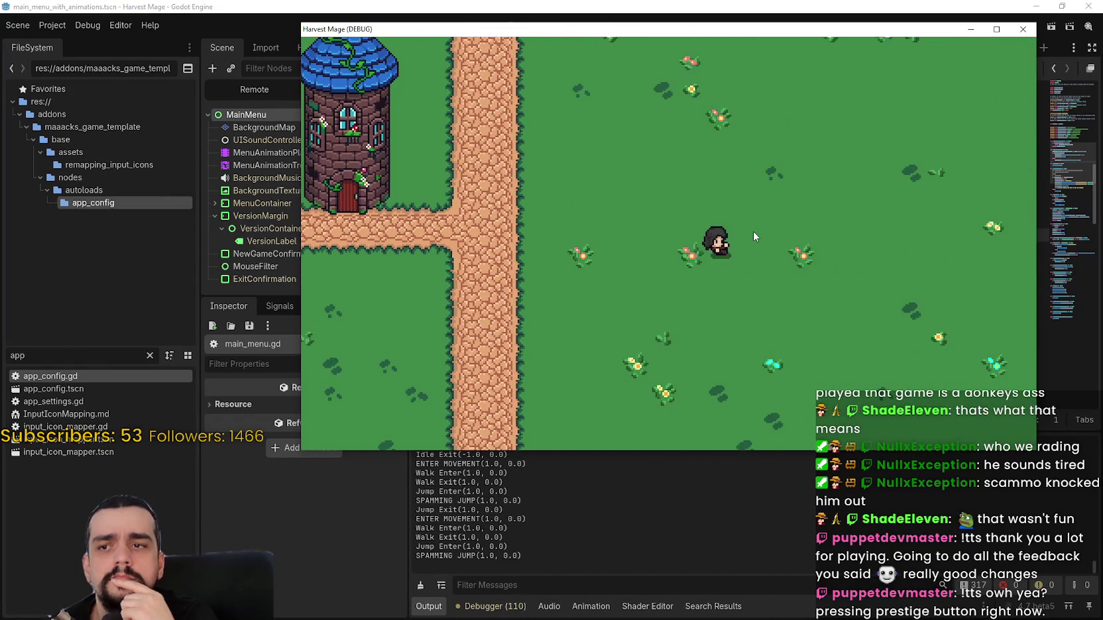
pyautogui.press('a')
pyautogui.press('space')
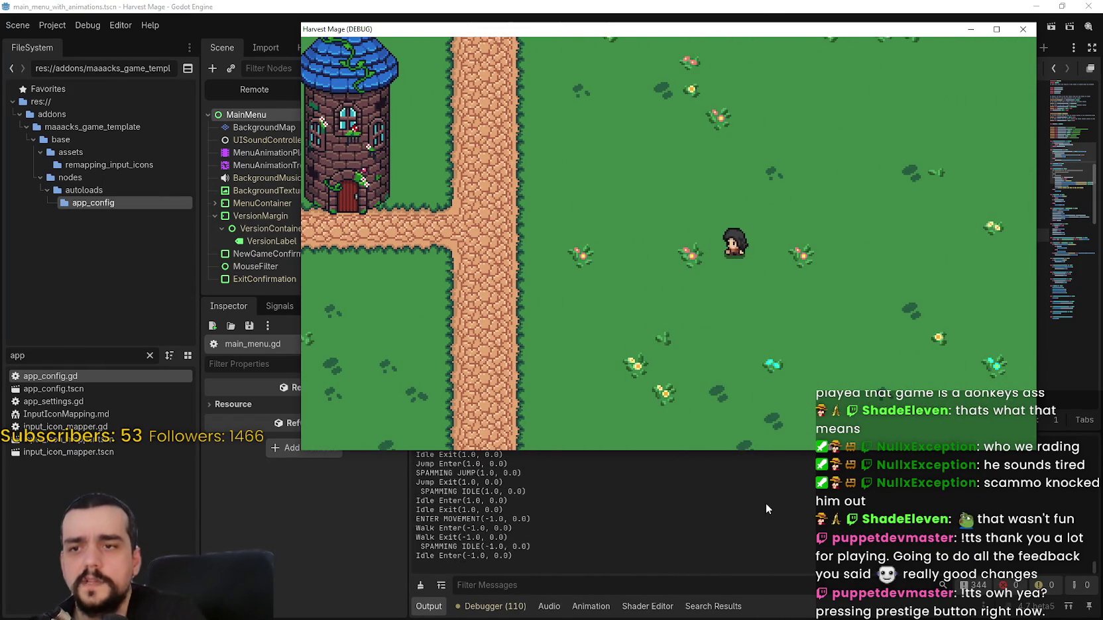
pyautogui.press('space')
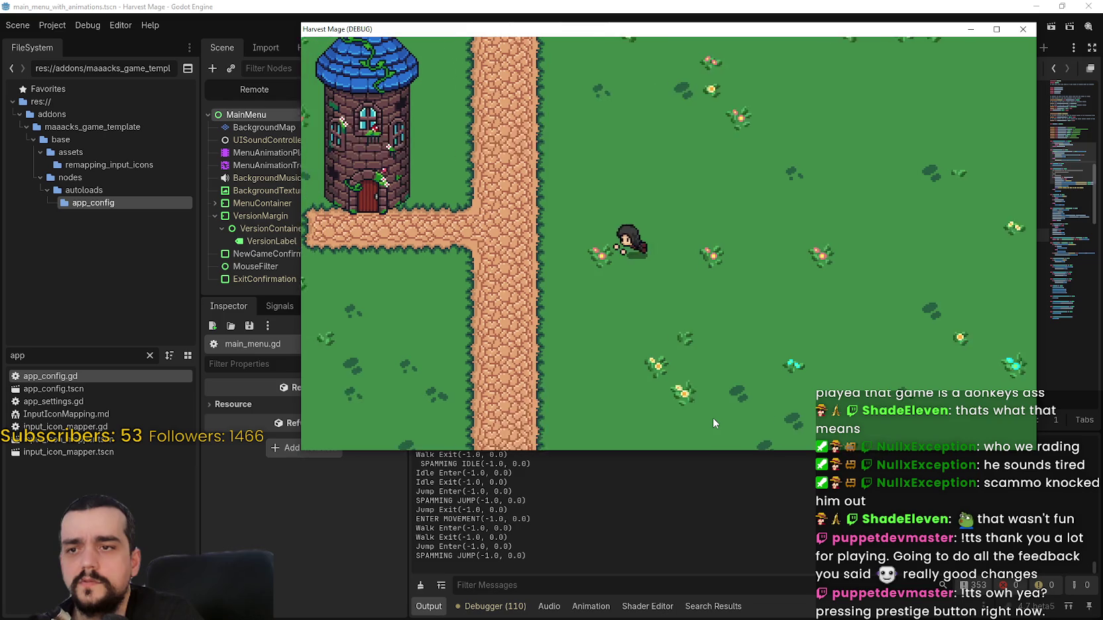
pyautogui.press('w')
pyautogui.press('d')
pyautogui.press('space')
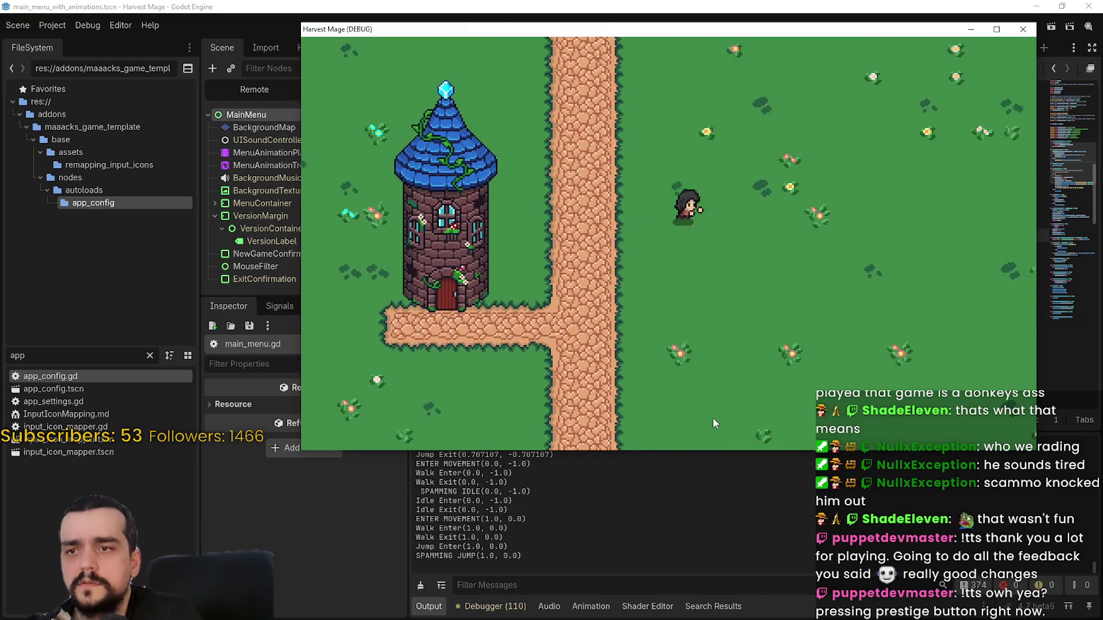
pyautogui.press('a')
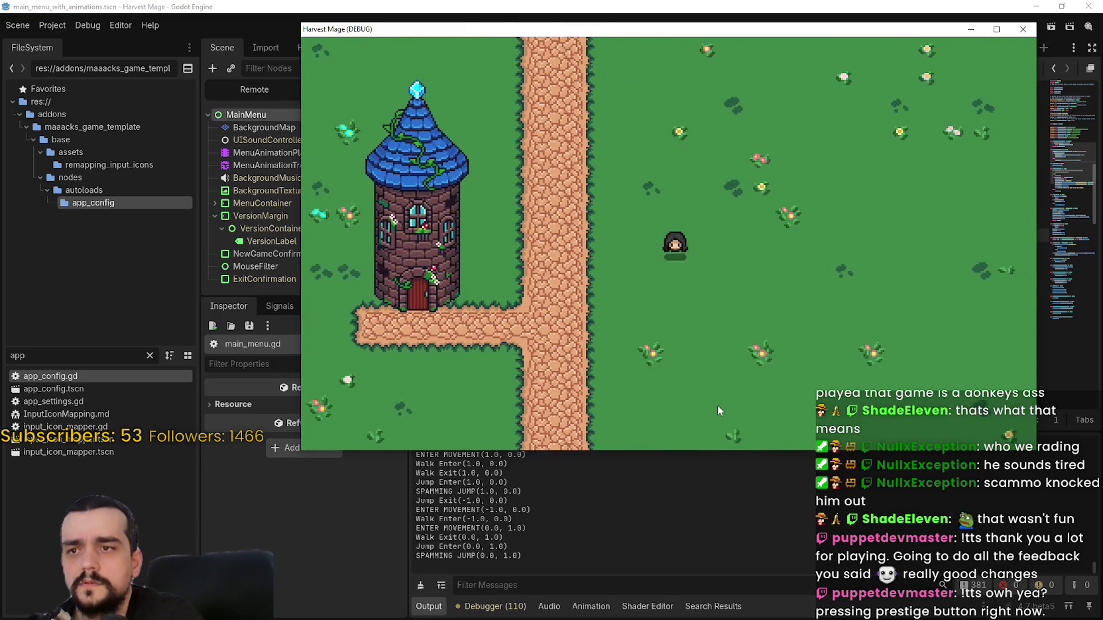
pyautogui.press('d')
pyautogui.press('space')
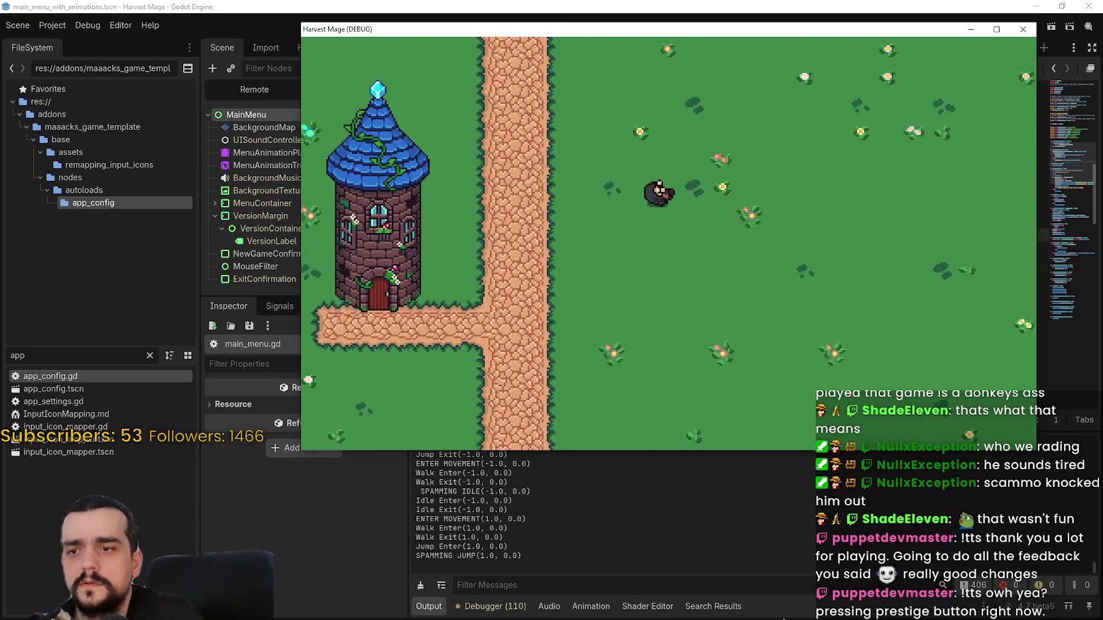
pyautogui.press('F8')
pyautogui.scroll(-2, 779, 230)
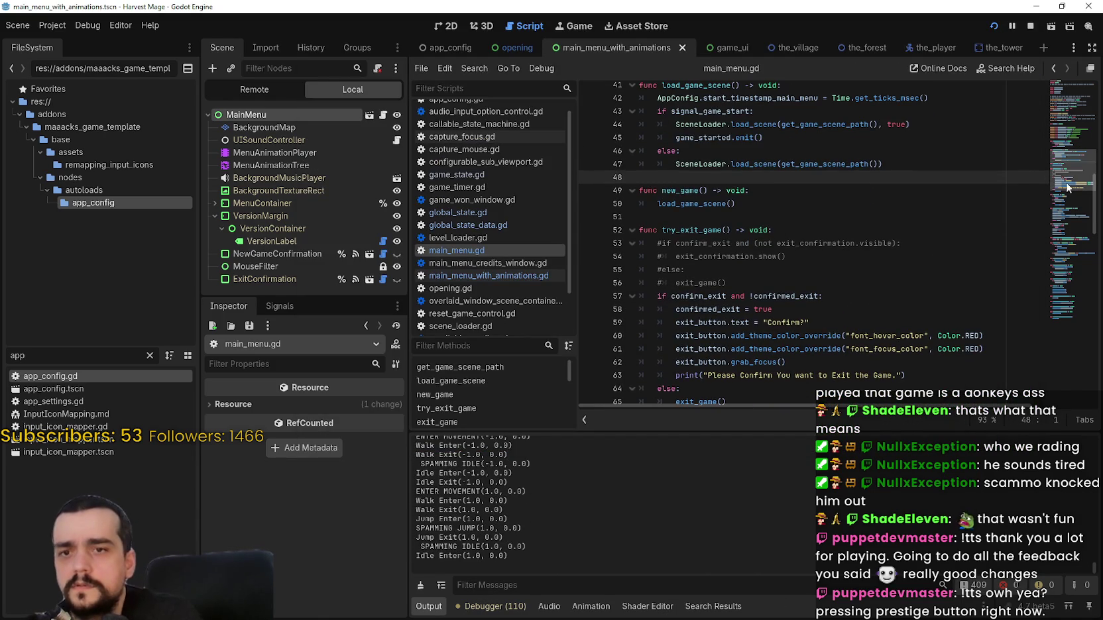
# - Open the_player.gd from the the_player scene and find the velocity line in jump_update
pyautogui.click(931, 48)
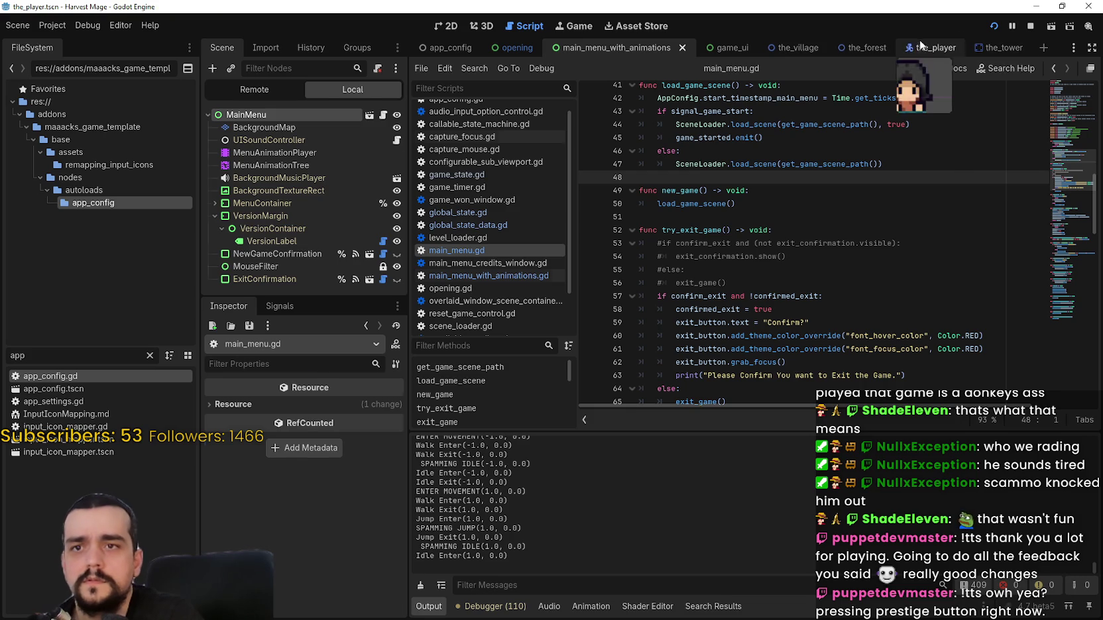
pyautogui.click(383, 116)
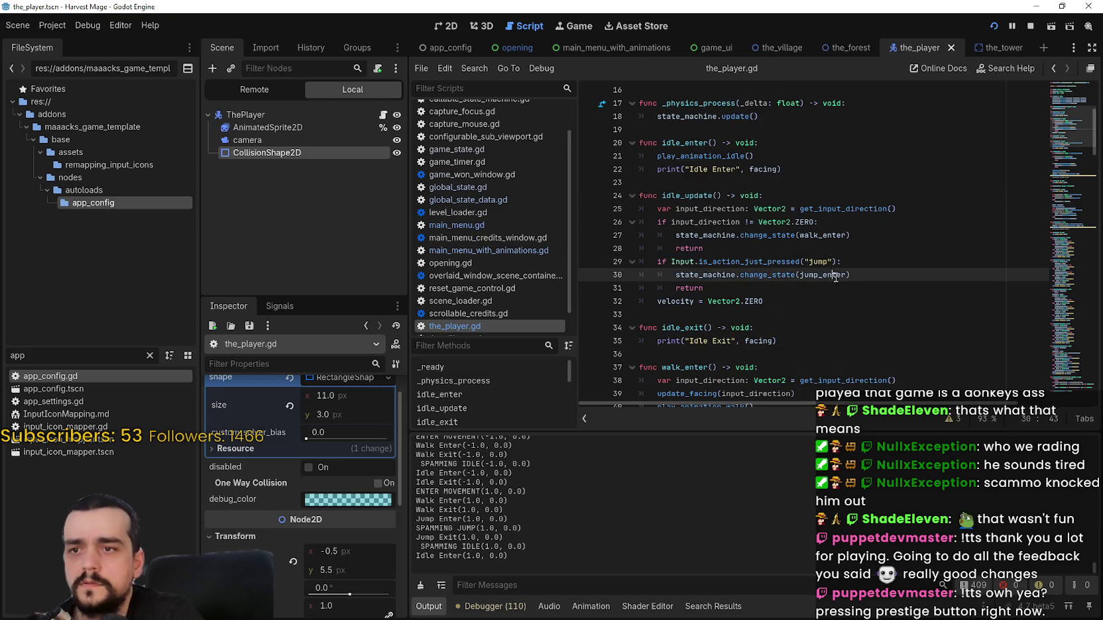
pyautogui.scroll(-3, 806, 292)
pyautogui.scroll(-4, 806, 291)
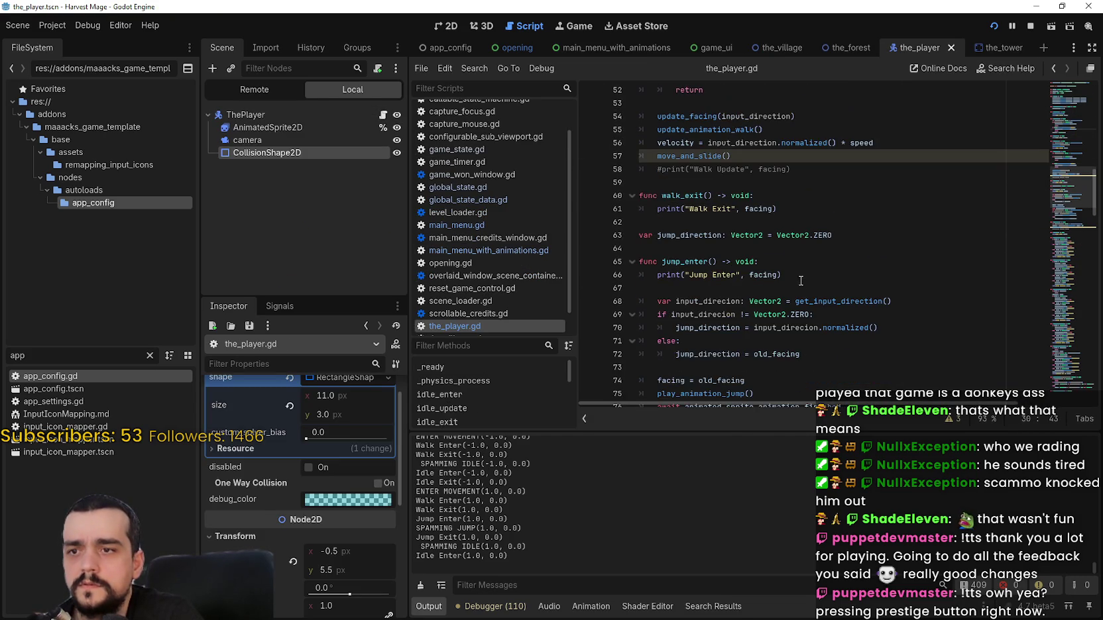
pyautogui.scroll(-2, 719, 237)
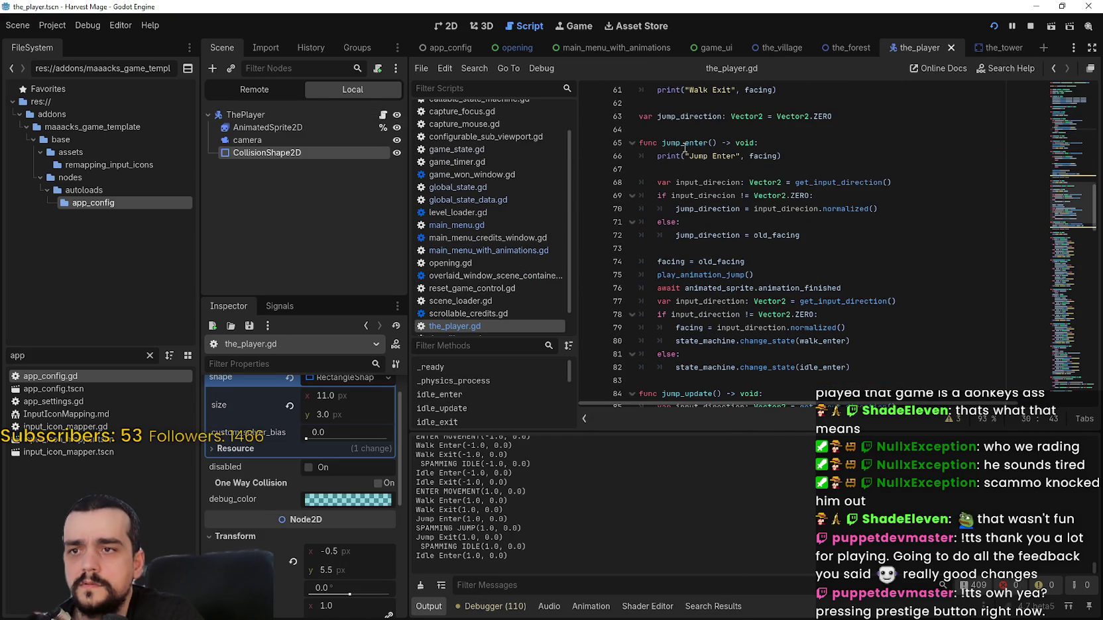
pyautogui.scroll(-1, 711, 232)
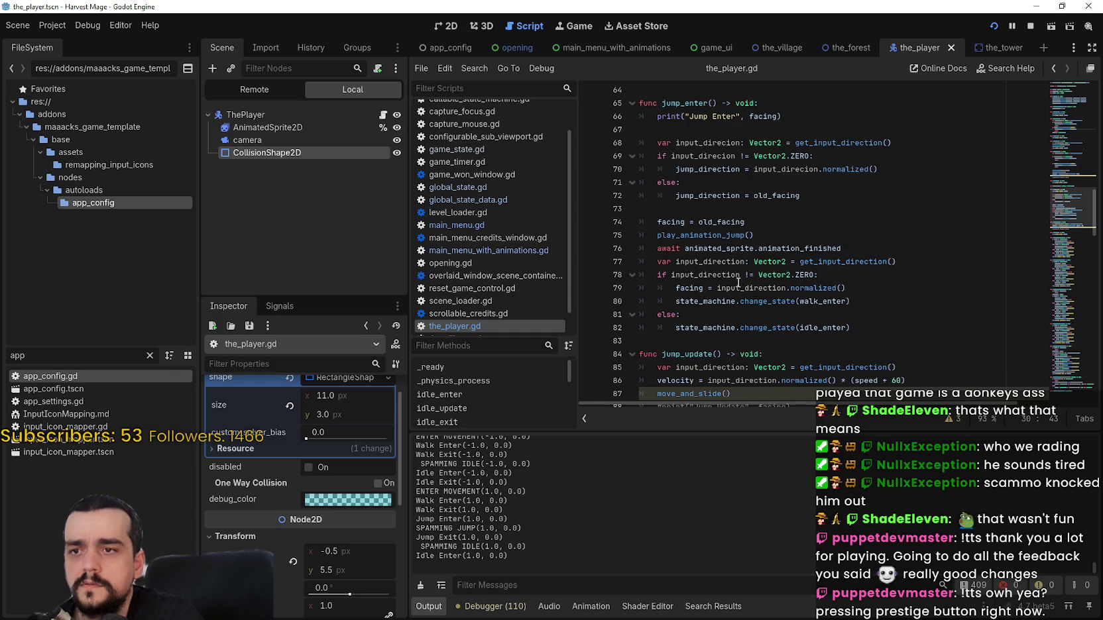
pyautogui.scroll(-1, 737, 278)
pyautogui.scroll(-4, 737, 279)
pyautogui.moveTo(730, 212); pyautogui.dragTo(637, 185)
pyautogui.click(695, 212)
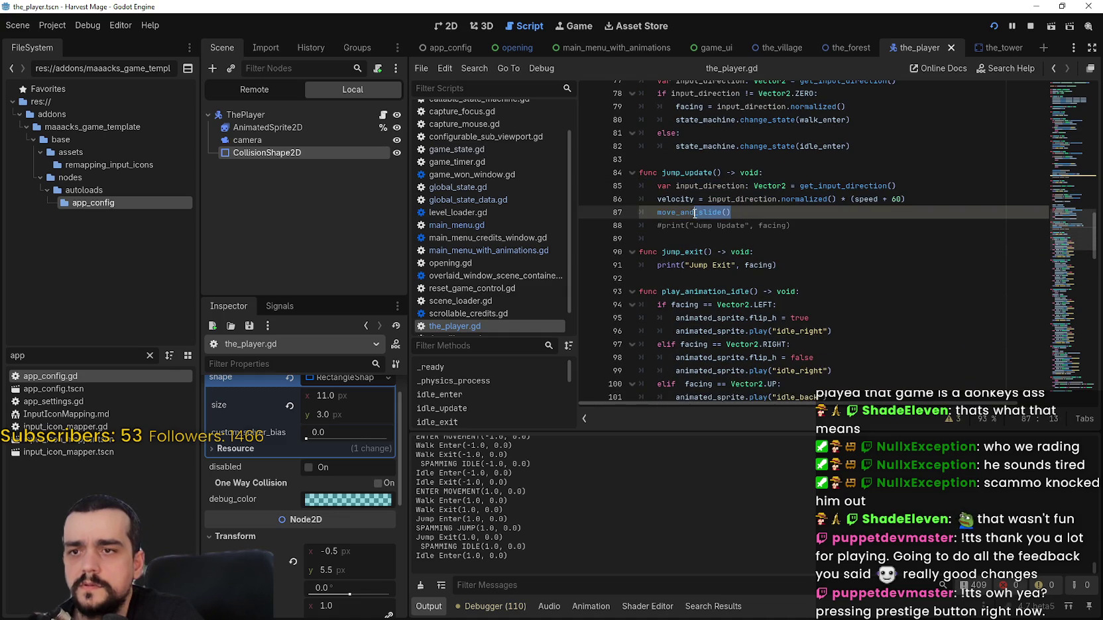
pyautogui.click(722, 198)
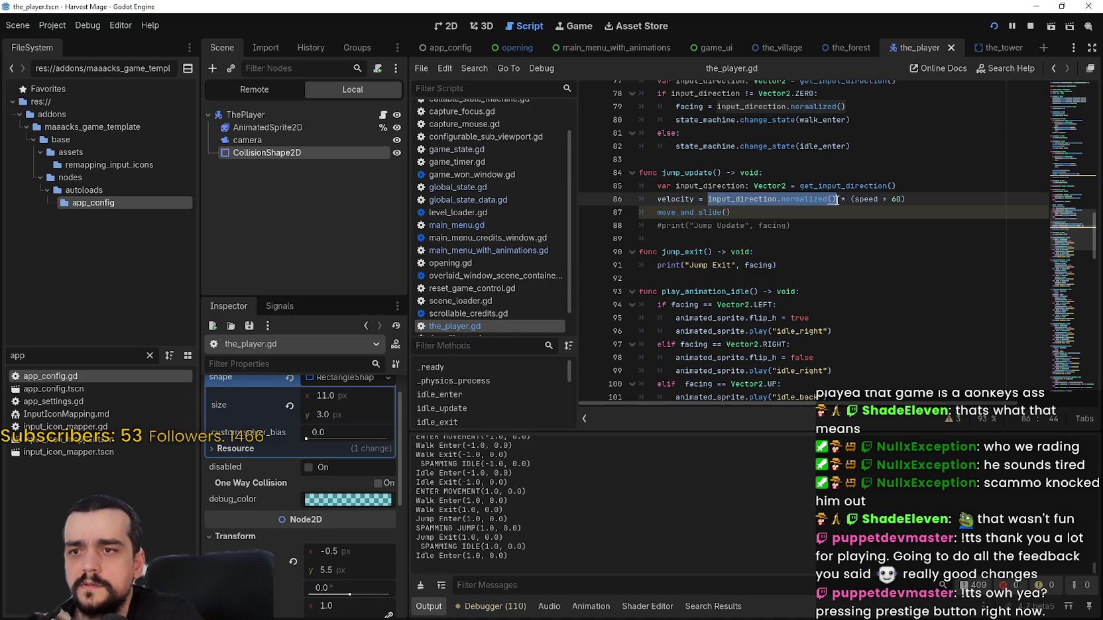
# - Replace input_direction.normalized() on line 86 with jump_direction and run the game with F5
pyautogui.scroll(8, 742, 255)
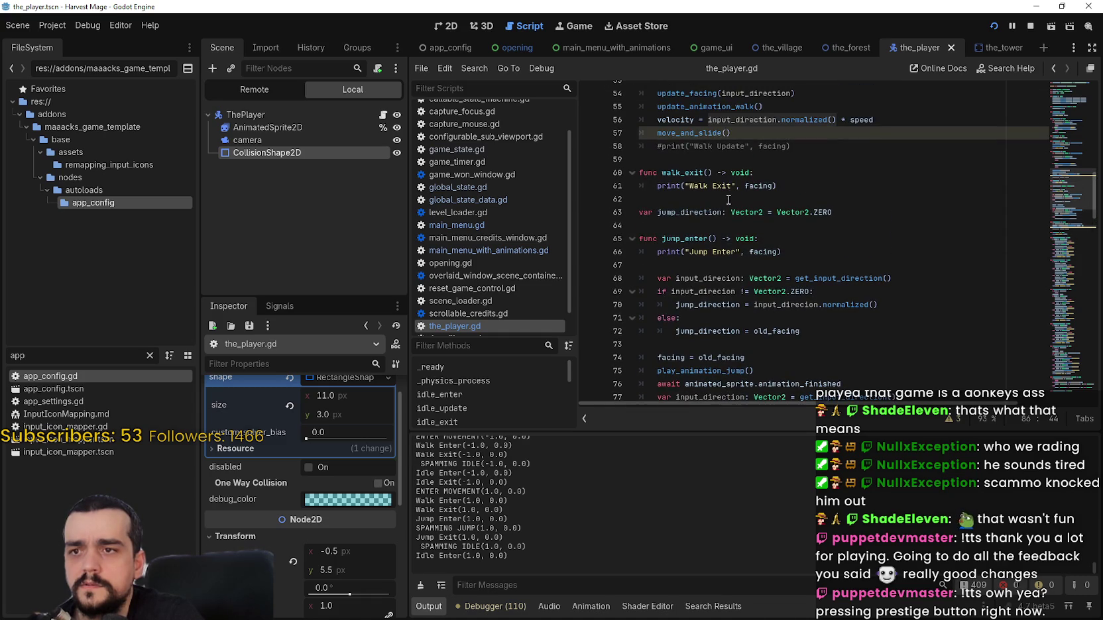
pyautogui.click(712, 302)
pyautogui.scroll(-6, 722, 292)
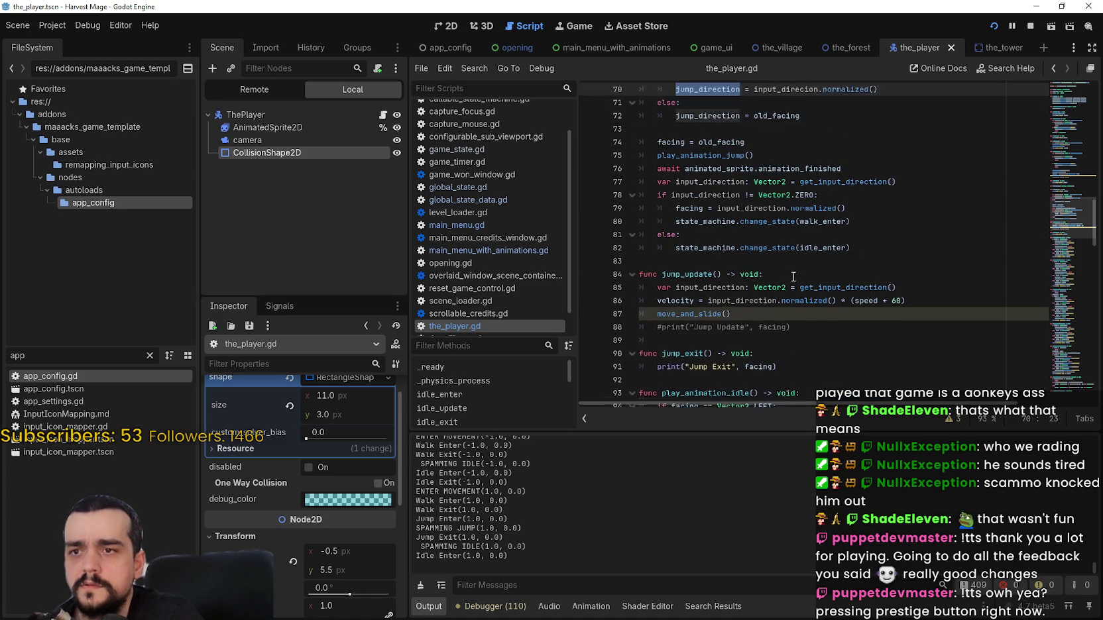
pyautogui.scroll(1, 794, 278)
pyautogui.moveTo(707, 318); pyautogui.dragTo(826, 317)
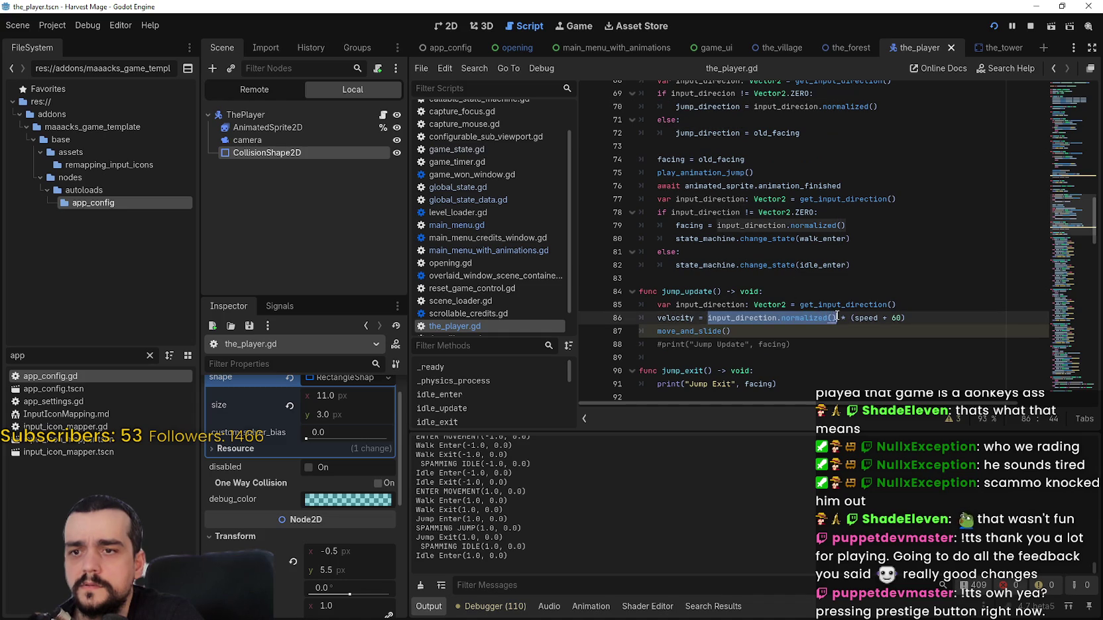
pyautogui.write('jump_direction')
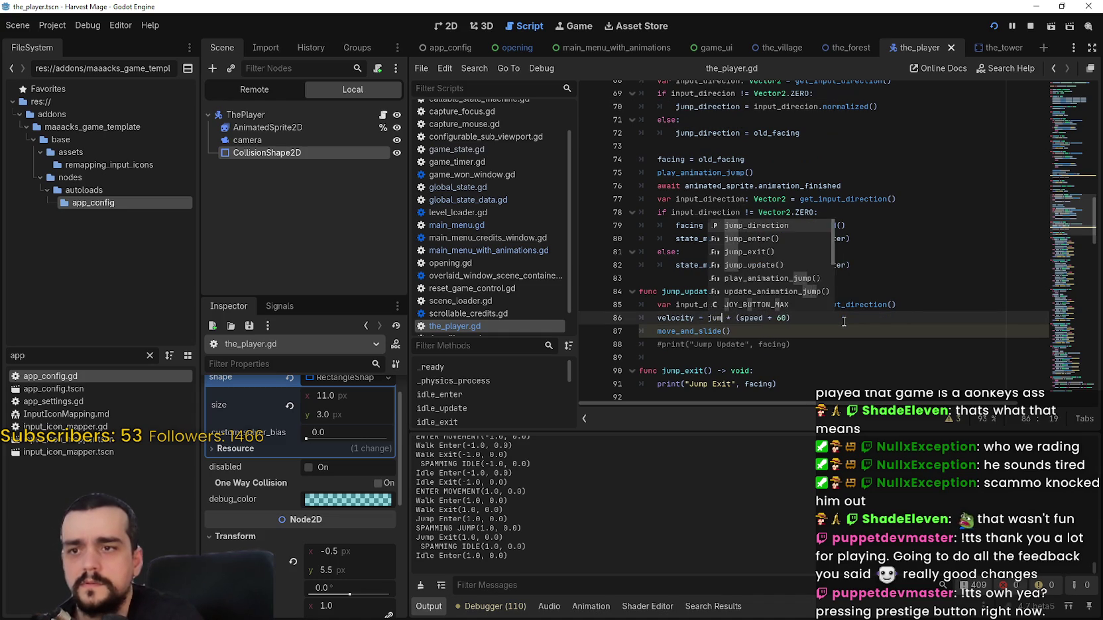
pyautogui.press('F5')
pyautogui.press('space')
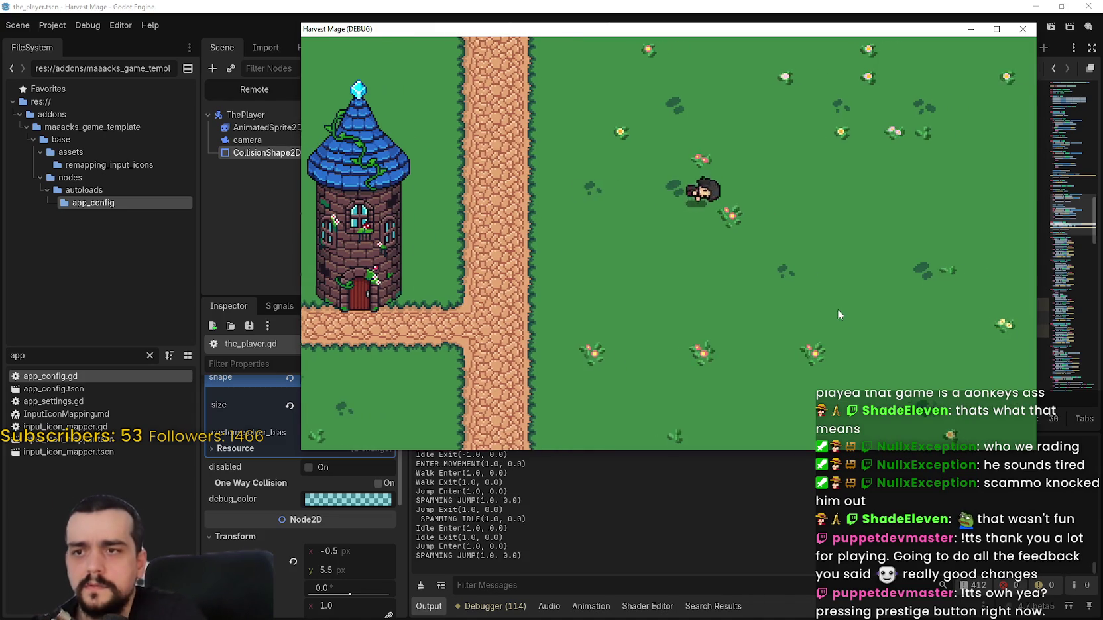
pyautogui.press('Left')
pyautogui.press('space')
pyautogui.press('Right')
pyautogui.press('space')
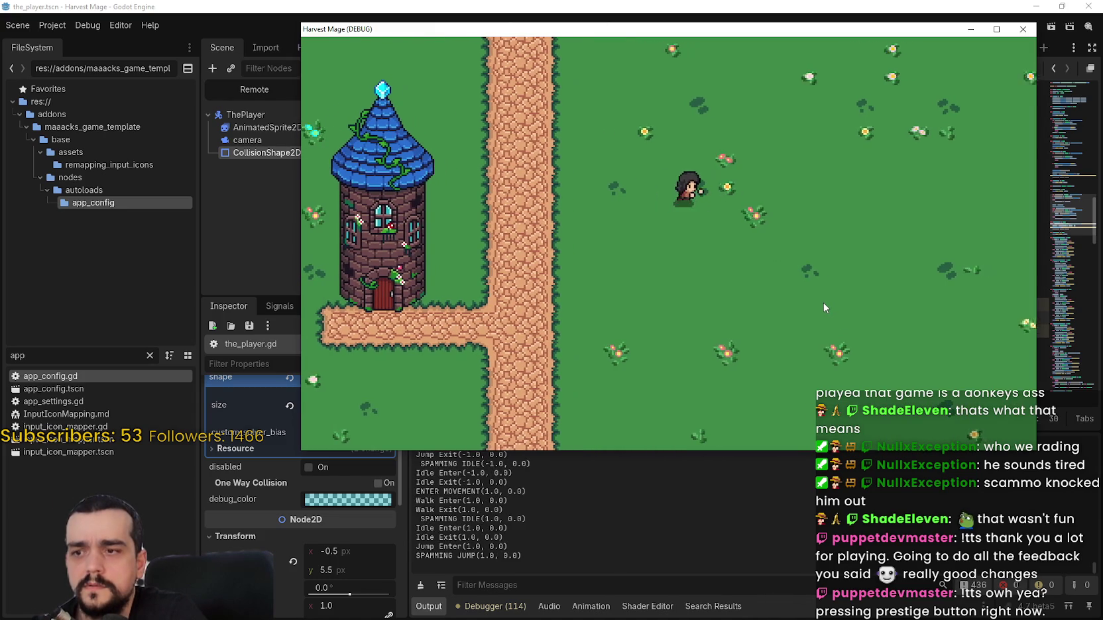
pyautogui.press('Left')
pyautogui.press('space')
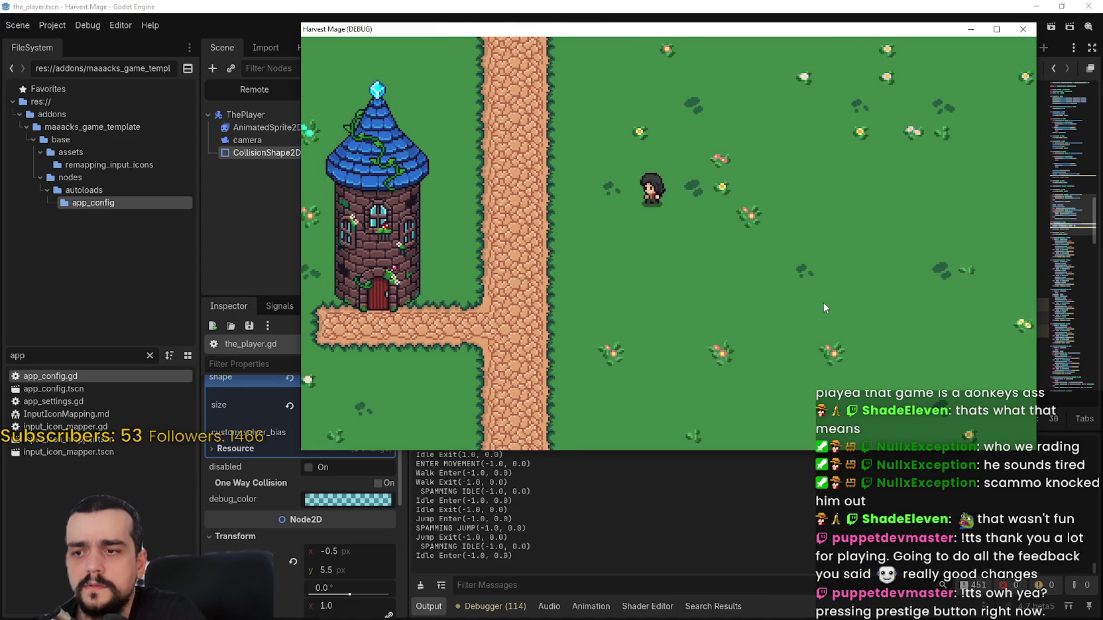
pyautogui.press('Right')
pyautogui.press('space')
pyautogui.press('Left')
pyautogui.press('space')
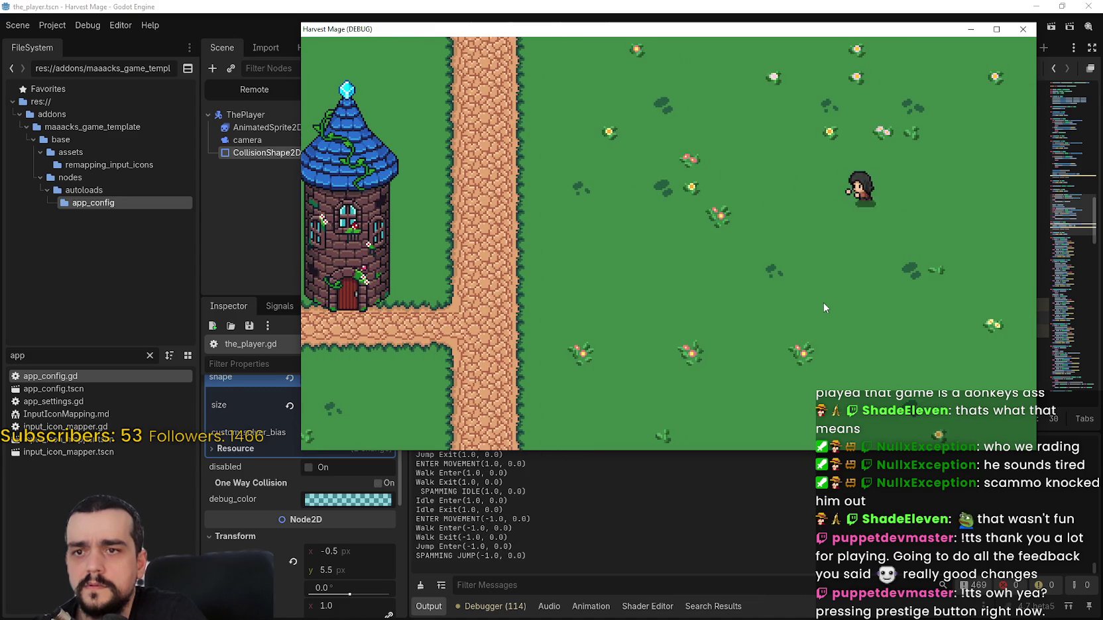
pyautogui.press('Up')
pyautogui.press('Right')
pyautogui.press('space')
pyautogui.press('Down')
pyautogui.press('Right')
pyautogui.press('Up')
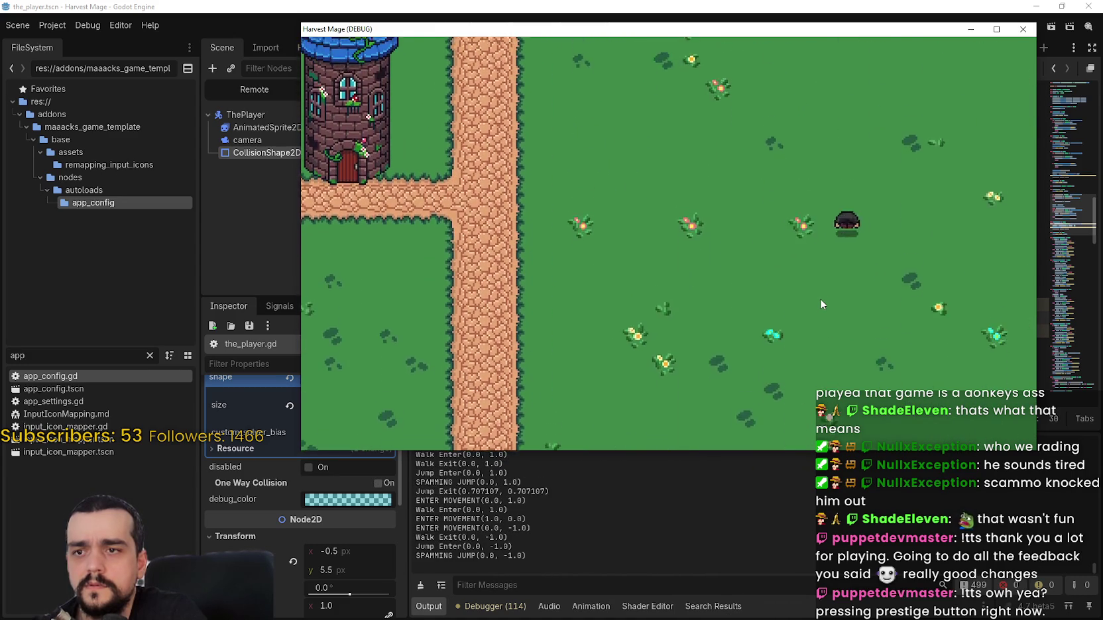
pyautogui.press('space')
pyautogui.press('F8')
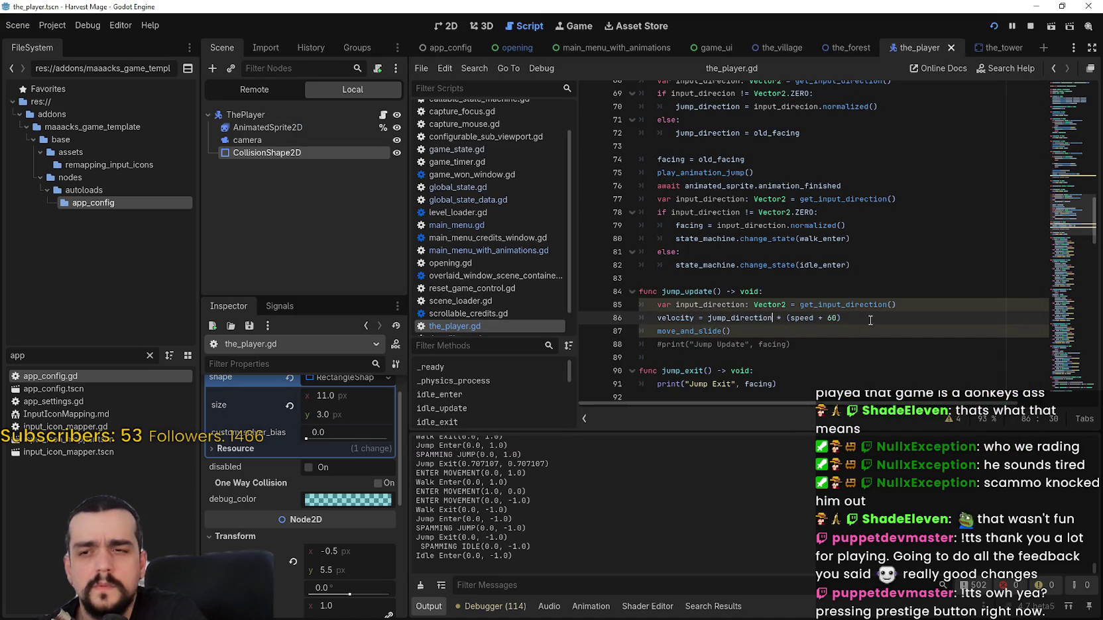
# - Insert a new line after line 85 assigning jump_direction = input_direction.normalized()
pyautogui.doubleClick(718, 305)
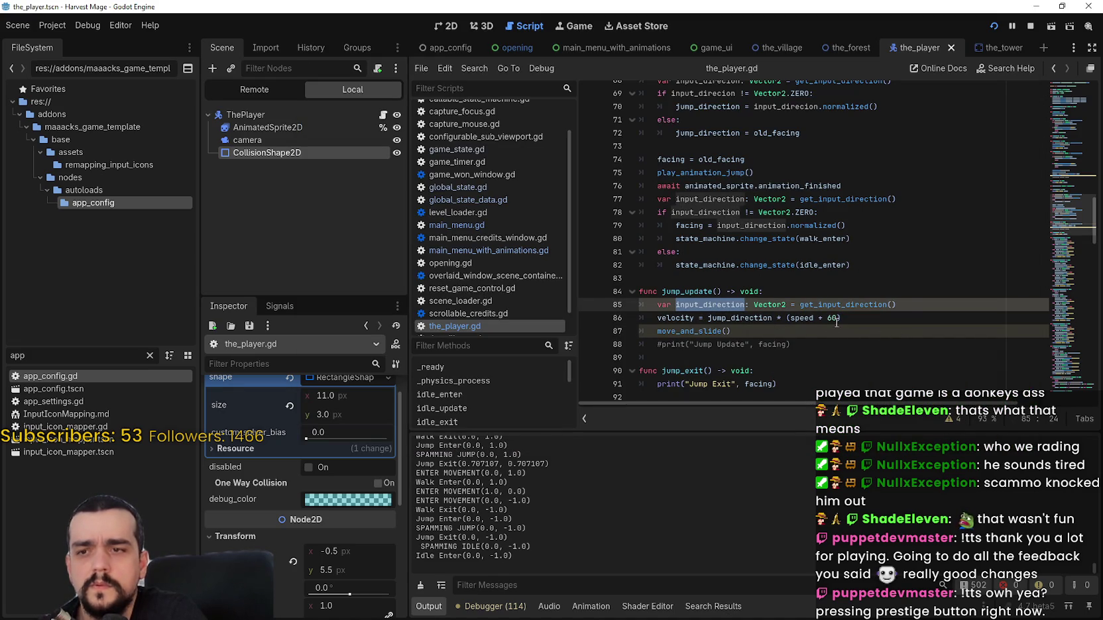
pyautogui.click(912, 309)
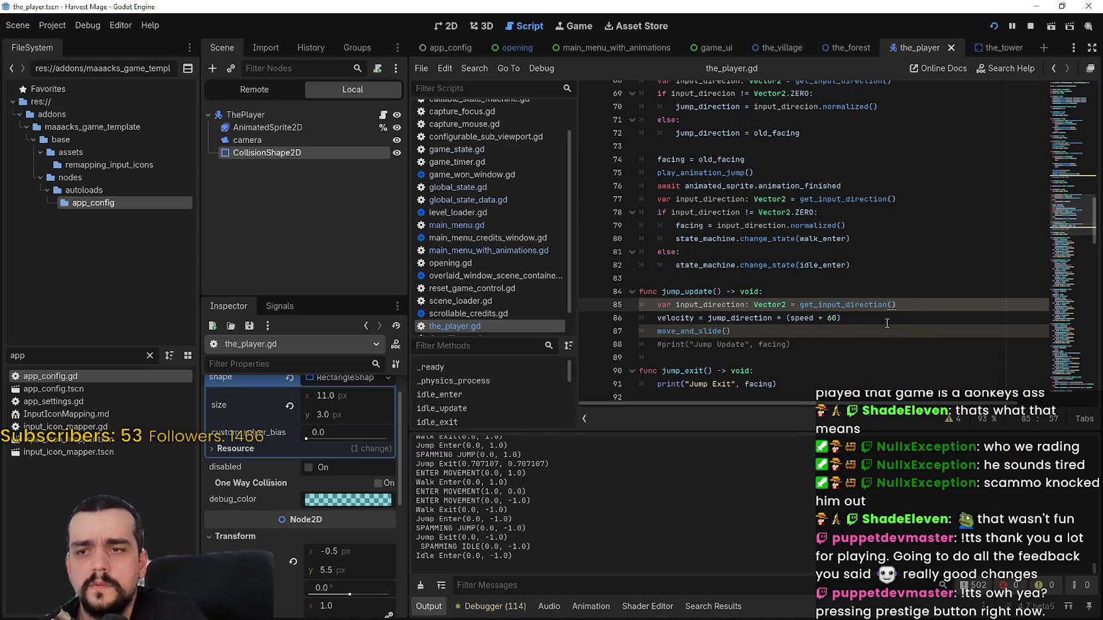
pyautogui.press('Return')
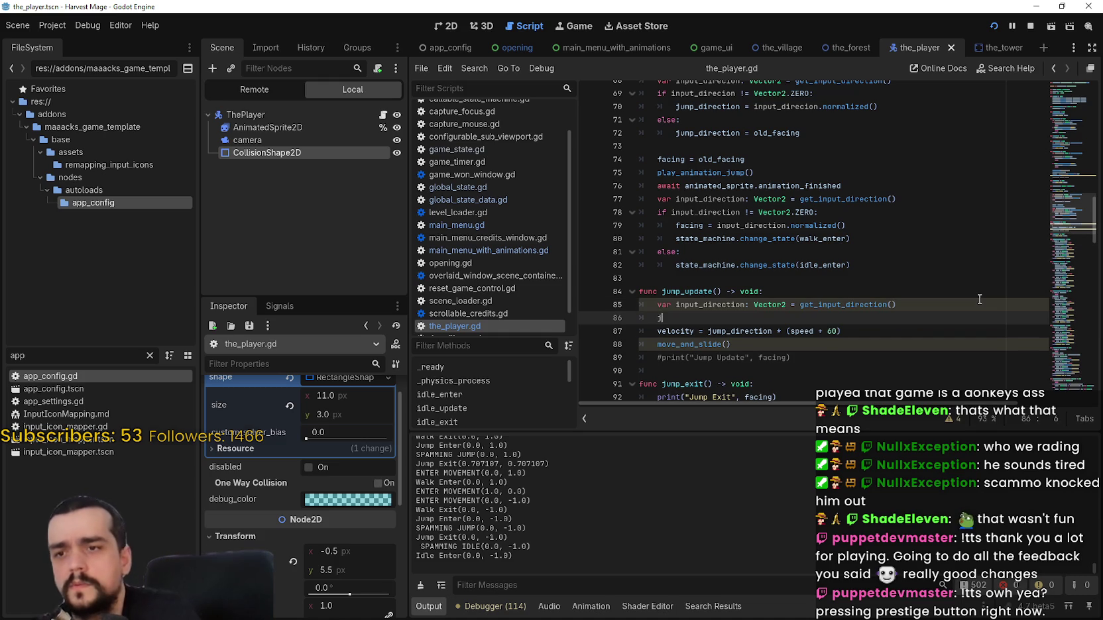
pyautogui.write('jump')
pyautogui.press('Return')
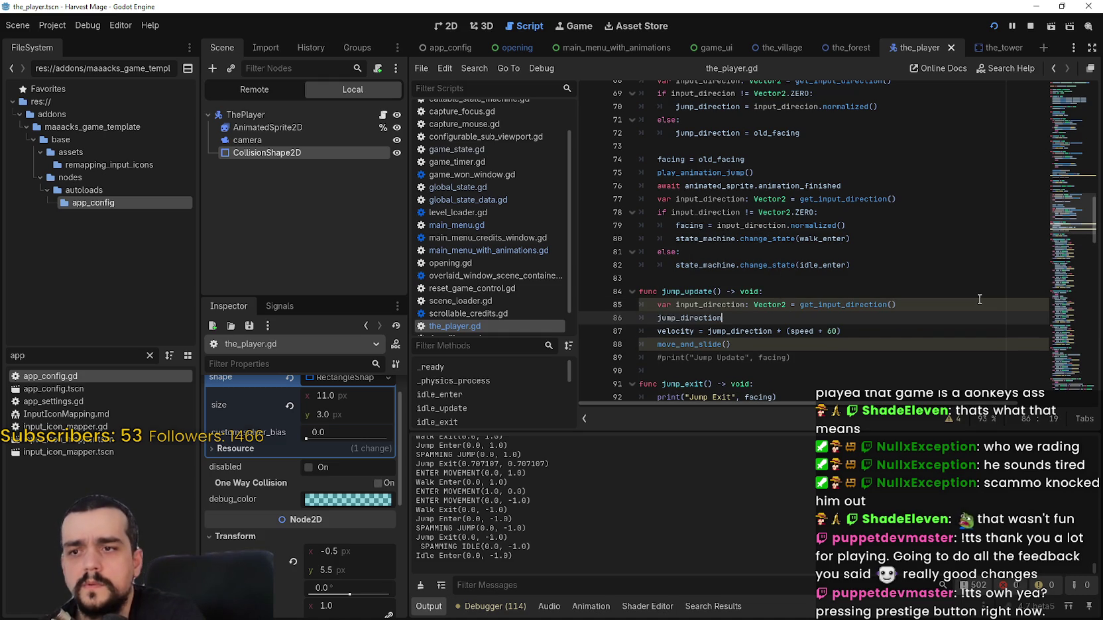
pyautogui.write(' = input_direction.no')
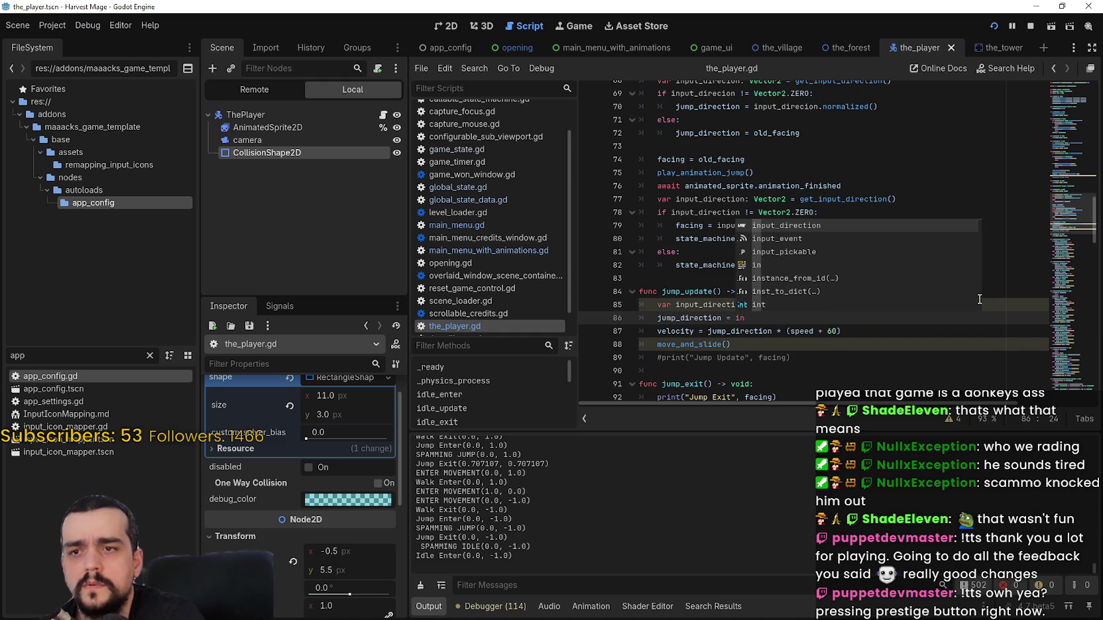
pyautogui.press('Return')
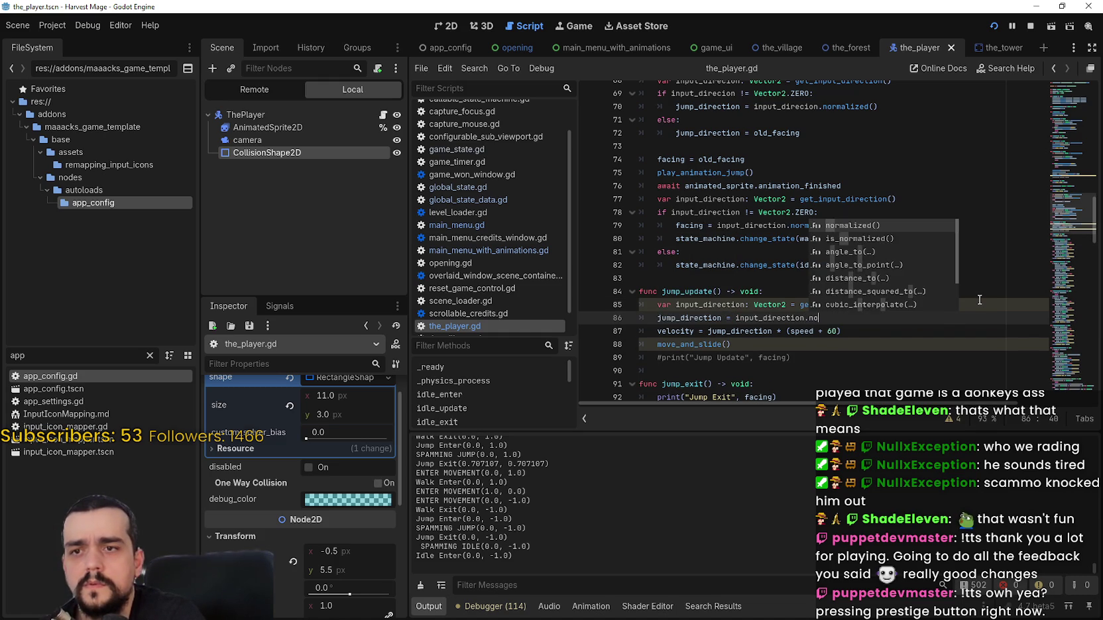
pyautogui.press('Return')
pyautogui.press('F5')
pyautogui.press('Left')
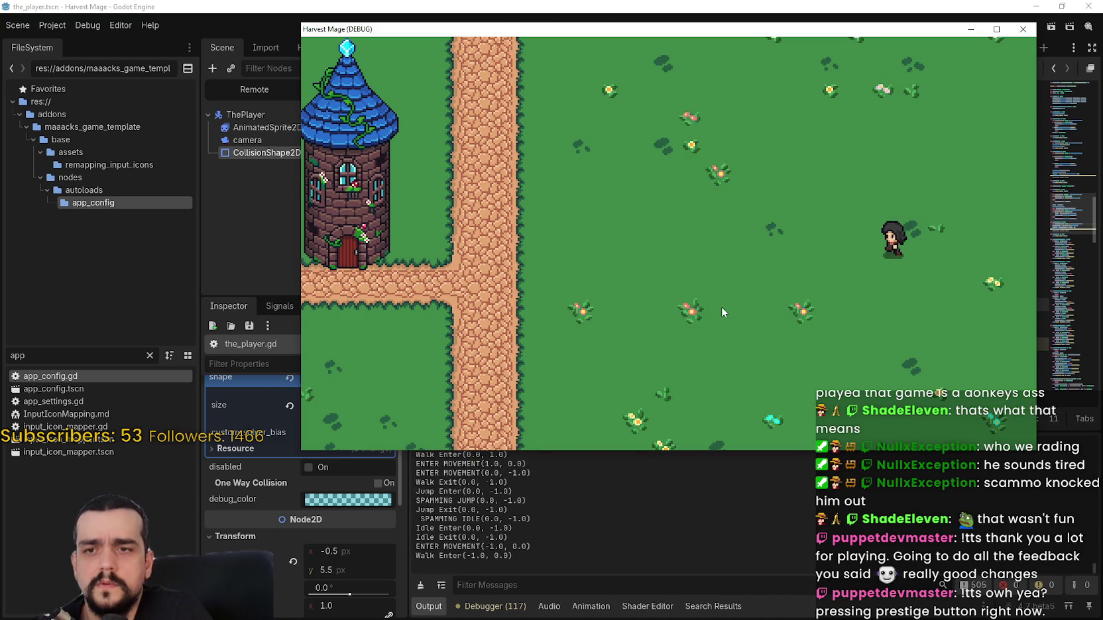
pyautogui.press('Left')
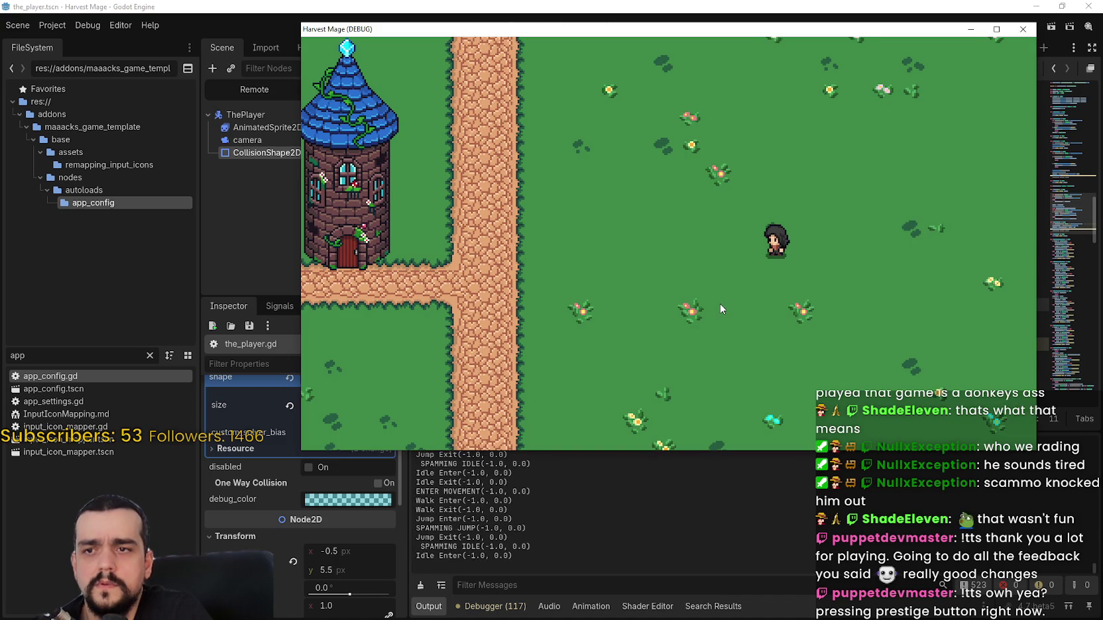
pyautogui.press('Right')
pyautogui.press('Left')
pyautogui.press('Left')
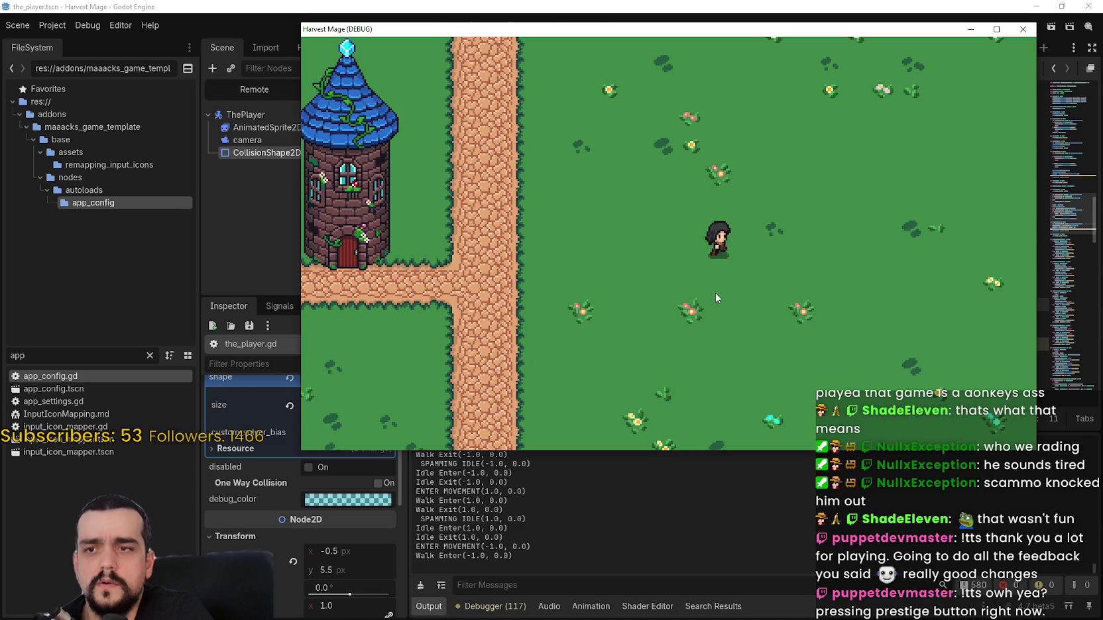
pyautogui.press('space')
pyautogui.press('Right')
pyautogui.press('space')
pyautogui.press('F8')
pyautogui.doubleClick(763, 318)
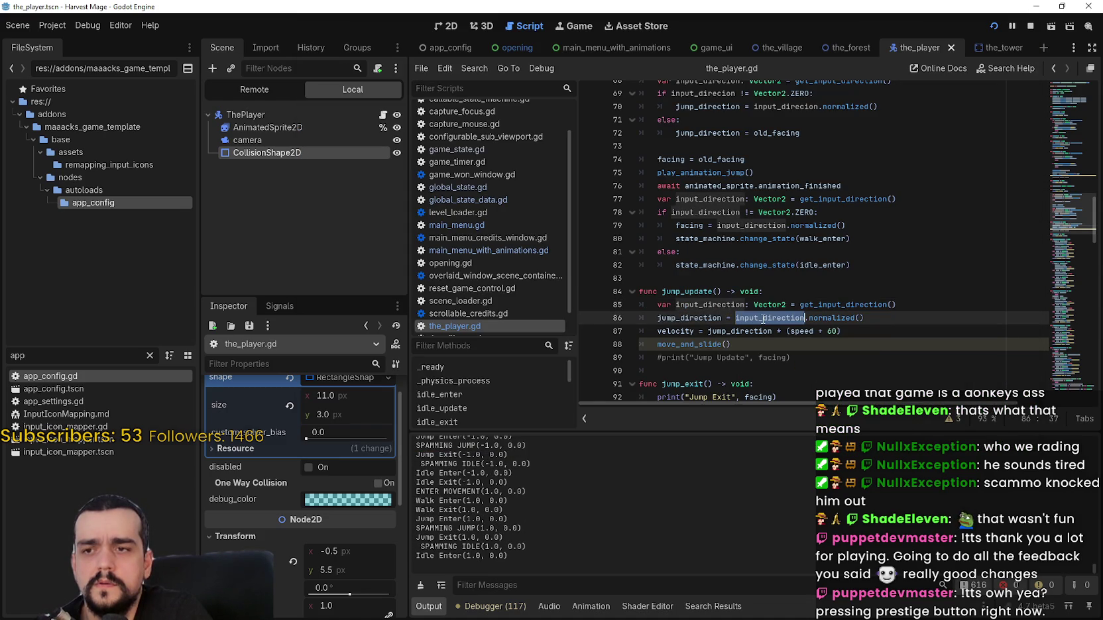
pyautogui.click(676, 159)
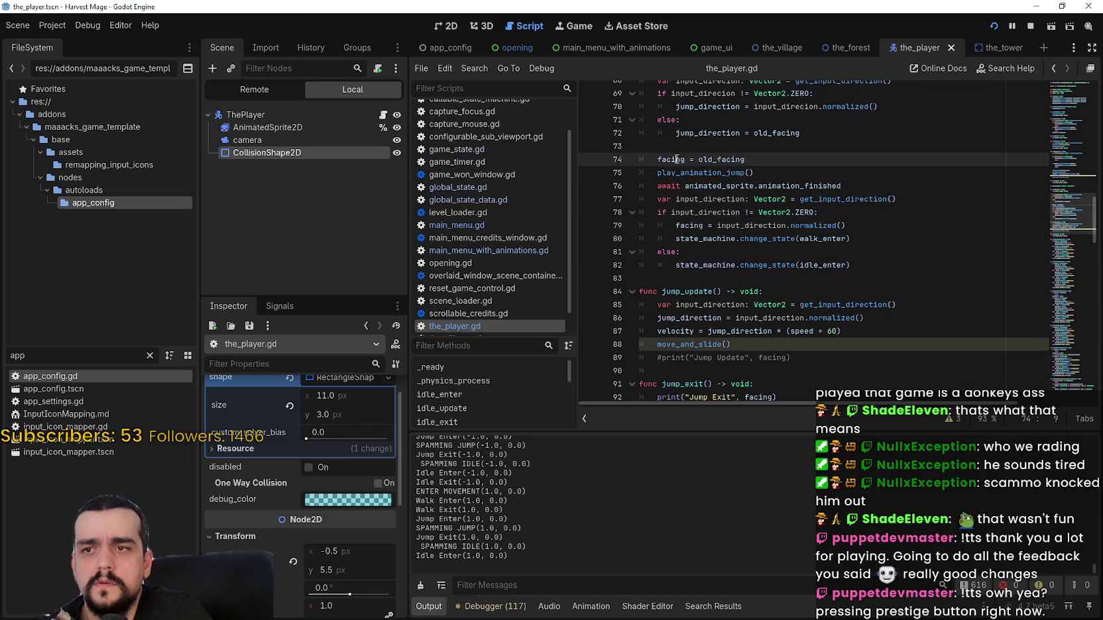
pyautogui.moveTo(735, 318); pyautogui.dragTo(928, 318)
pyautogui.press('F5')
pyautogui.press('Left')
pyautogui.press('Up')
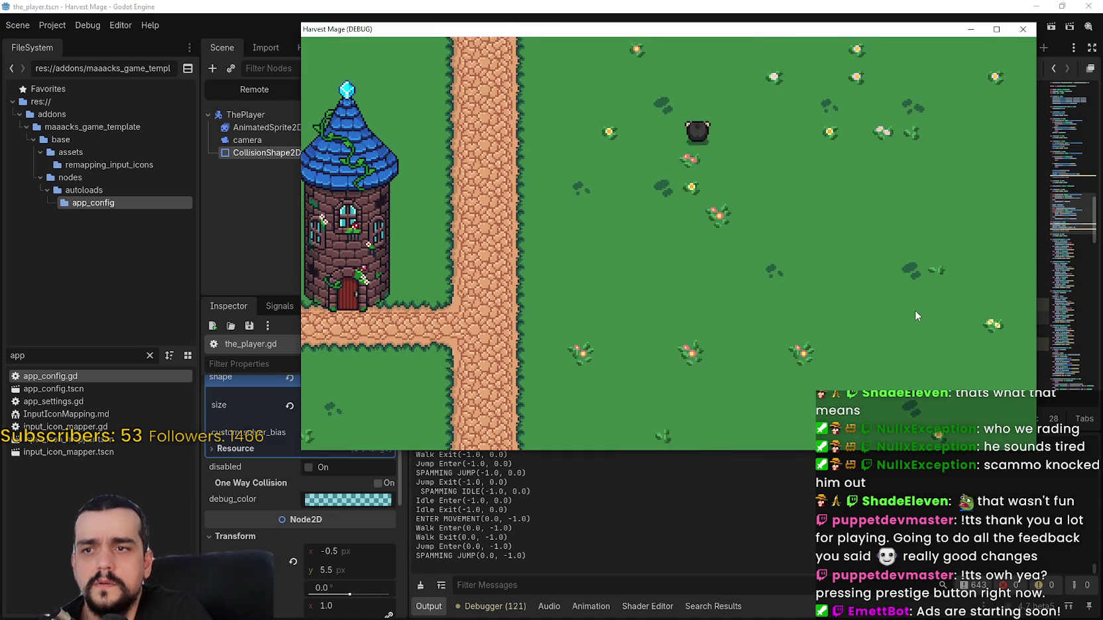
pyautogui.press('Right')
pyautogui.press('Down')
pyautogui.press('Left')
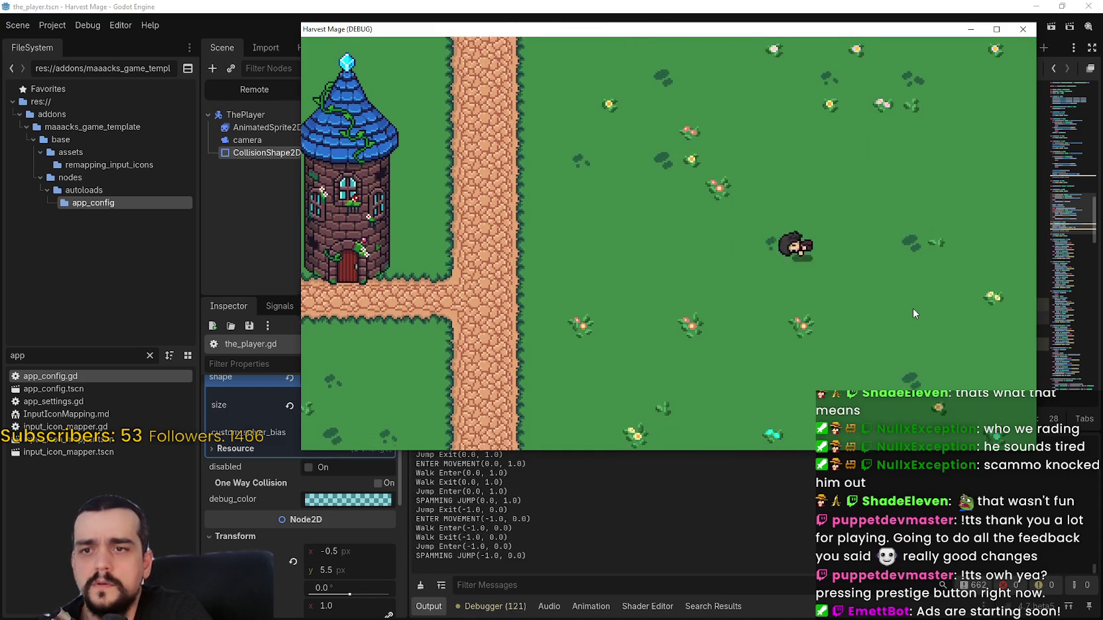
pyautogui.press('Up')
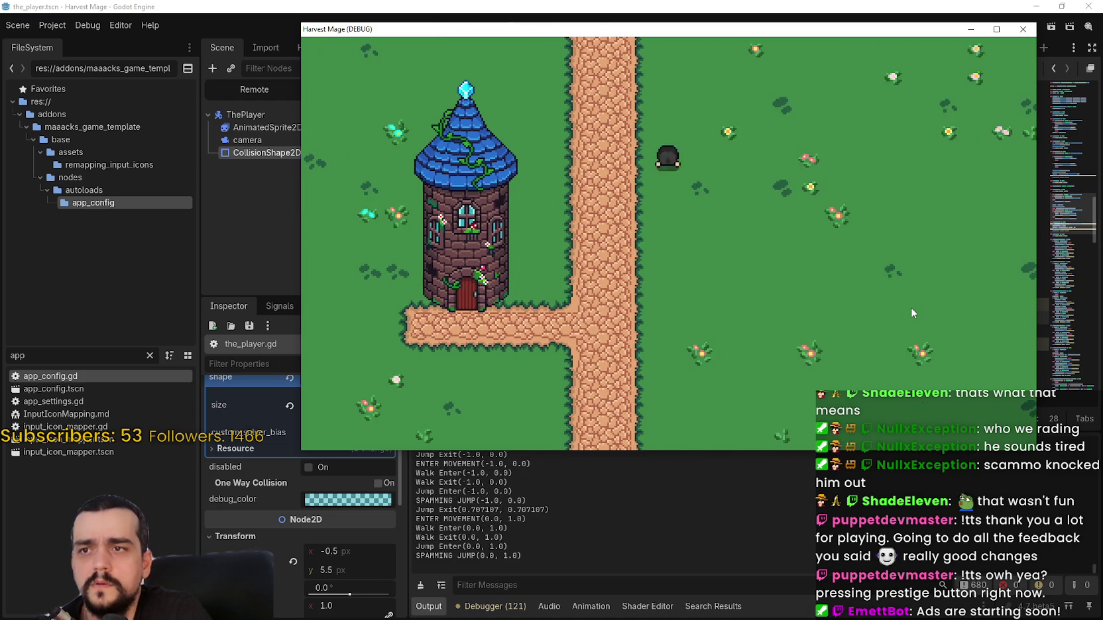
pyautogui.press('Right')
pyautogui.press('Up')
pyautogui.press('Down')
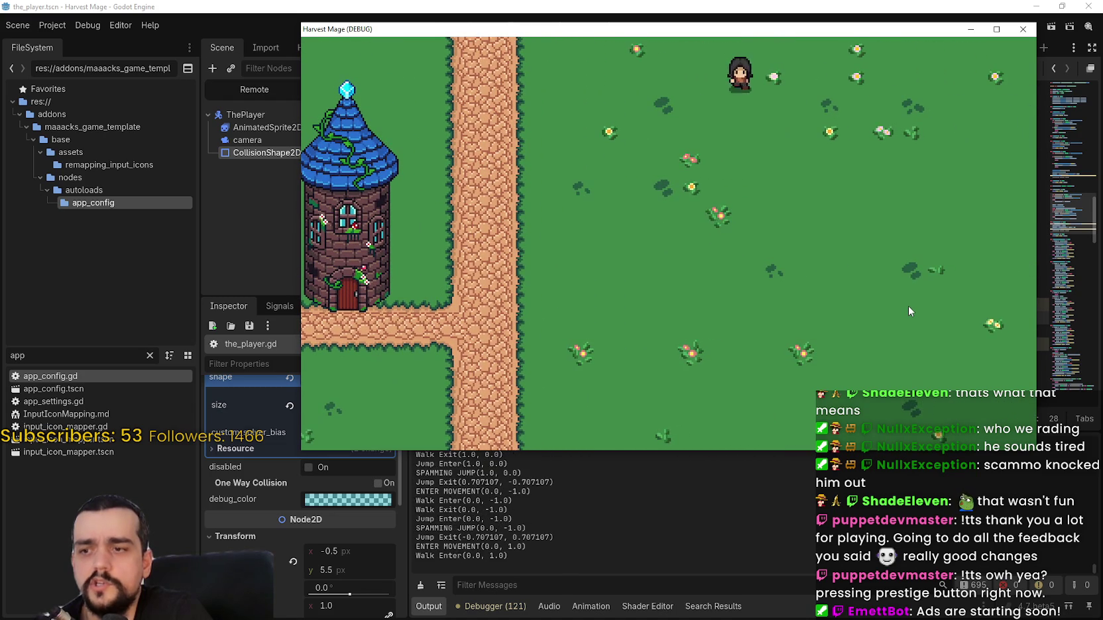
pyautogui.press('F8')
# - Copy the update_facing and update_animation_walk lines from walk_update into jump_update
pyautogui.scroll(2, 808, 291)
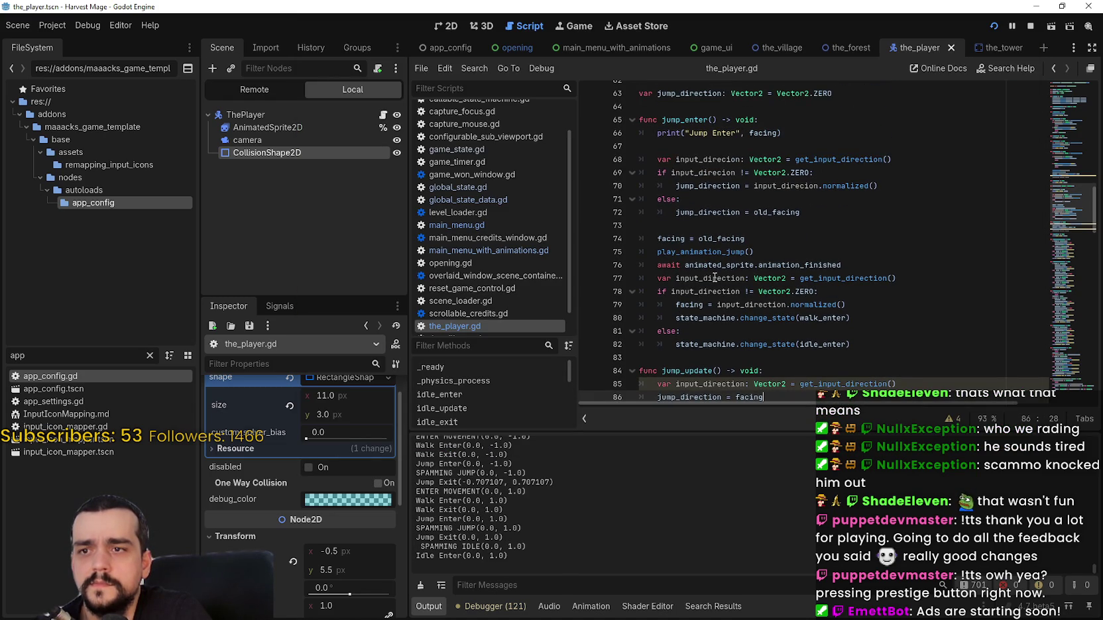
pyautogui.scroll(-3, 738, 302)
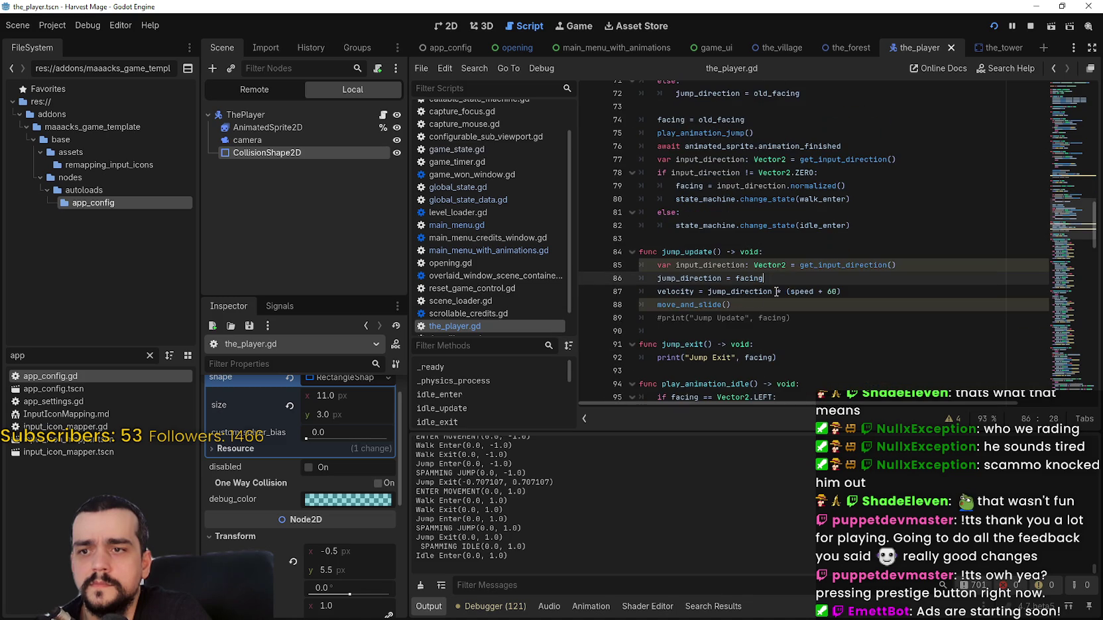
pyautogui.scroll(-2, 814, 285)
pyautogui.moveTo(1075, 238)
pyautogui.mouseDown()
pyautogui.moveTo(1074, 161)
pyautogui.moveTo(1065, 174)
pyautogui.mouseUp()
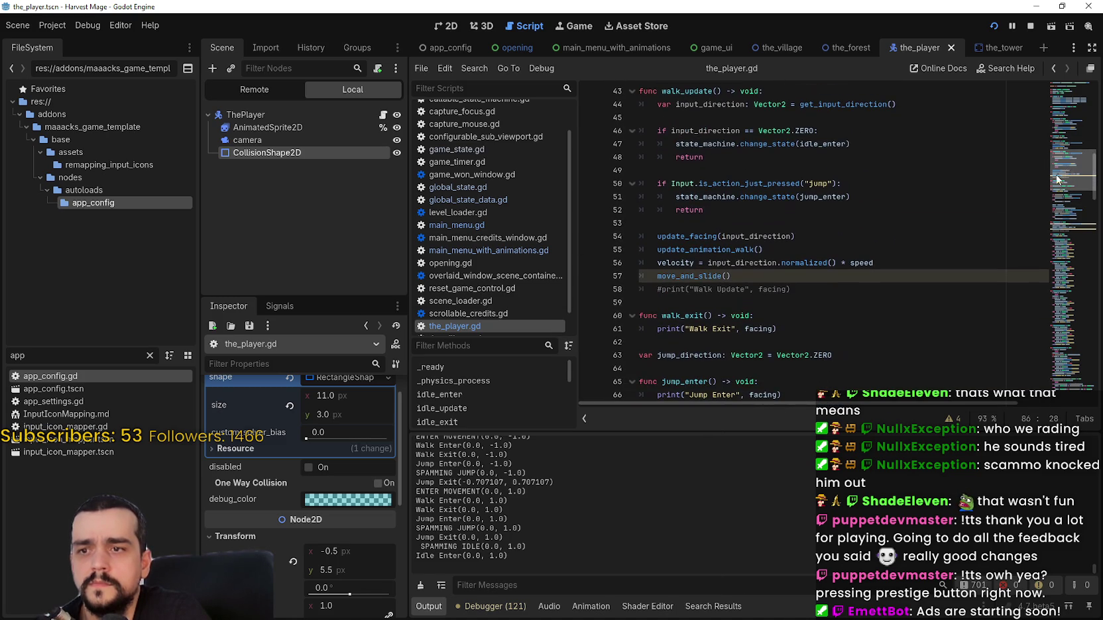
pyautogui.moveTo(807, 240); pyautogui.dragTo(670, 238)
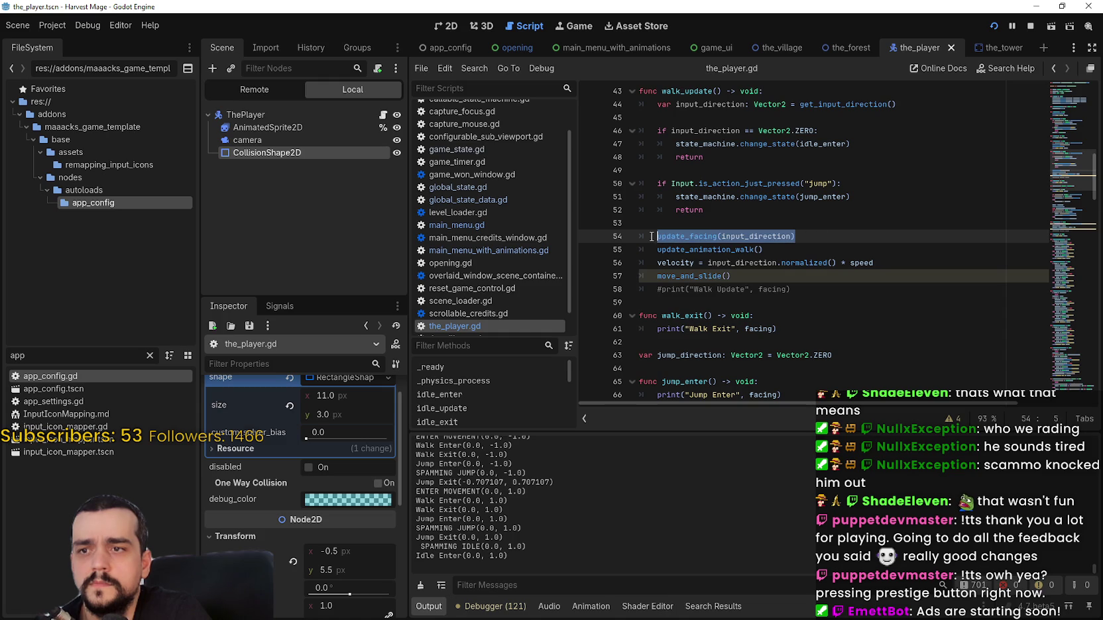
pyautogui.moveTo(769, 250); pyautogui.dragTo(640, 234)
pyautogui.hotkey('ctrl', 'c')
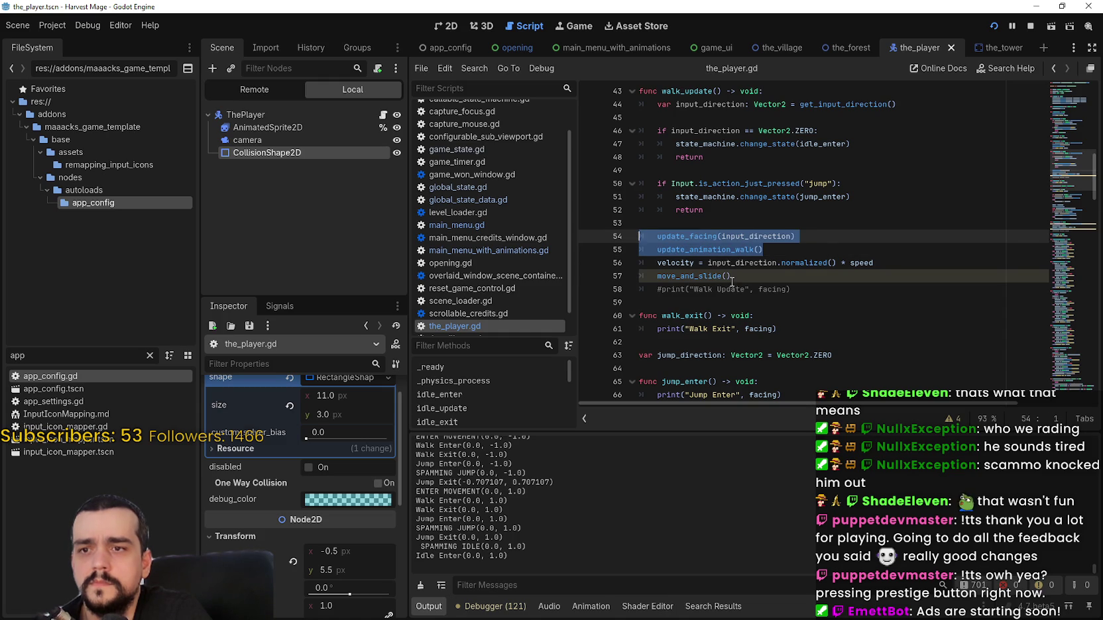
pyautogui.scroll(-8, 726, 263)
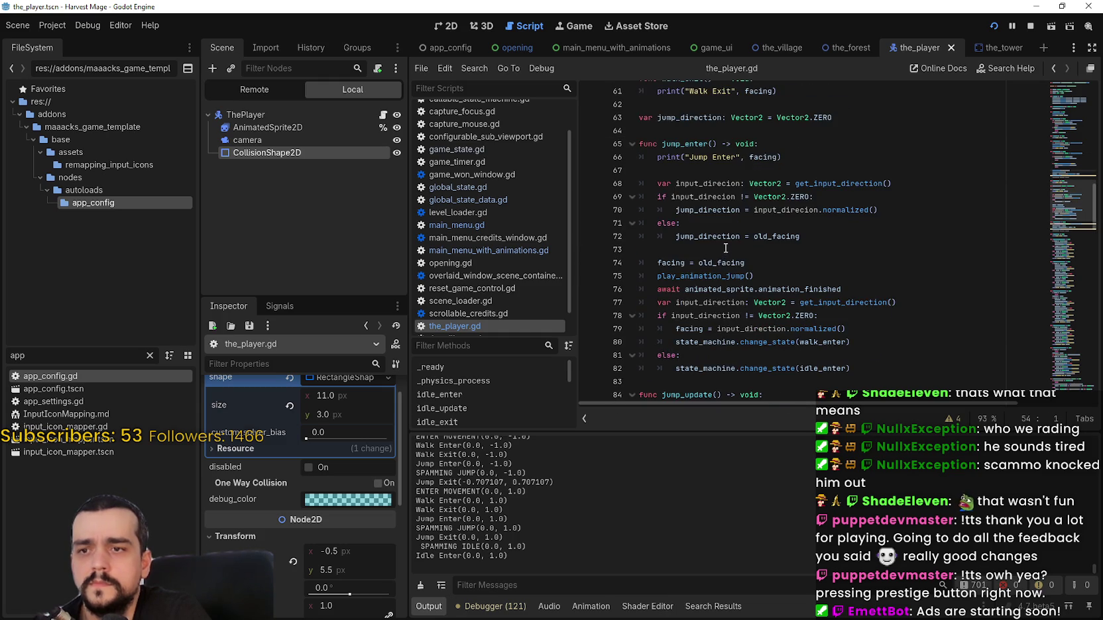
pyautogui.scroll(-2, 741, 265)
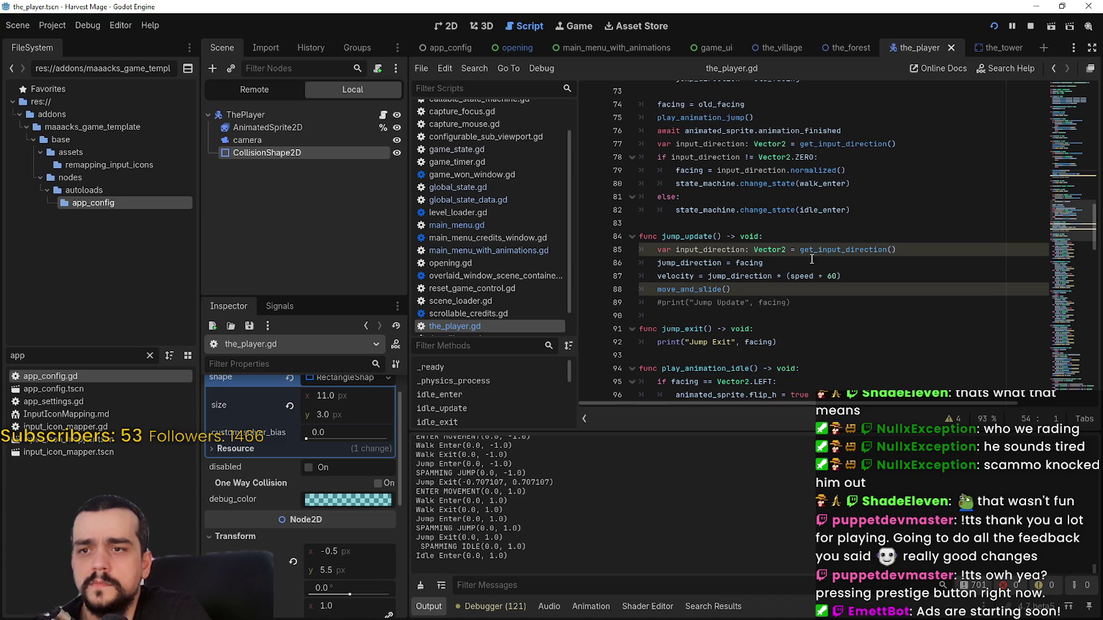
pyautogui.click(808, 265)
pyautogui.hotkey('ctrl', 'v')
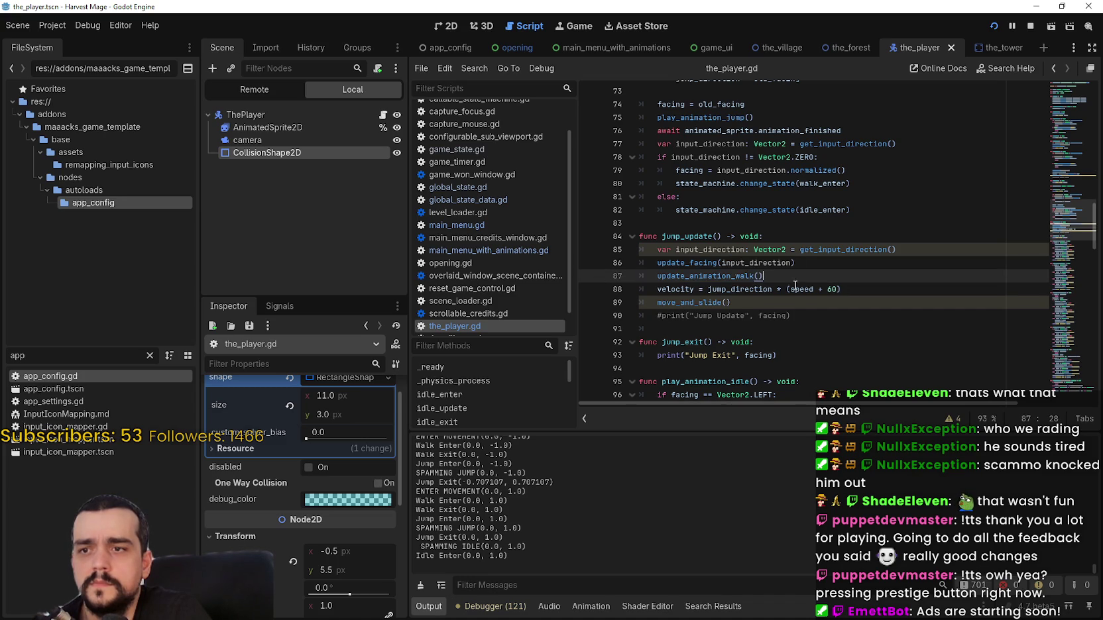
# - Make the velocity line use input_direction.normalized() instead of jump_direction, and save the script
pyautogui.doubleClick(688, 251)
pyautogui.doubleClick(741, 290)
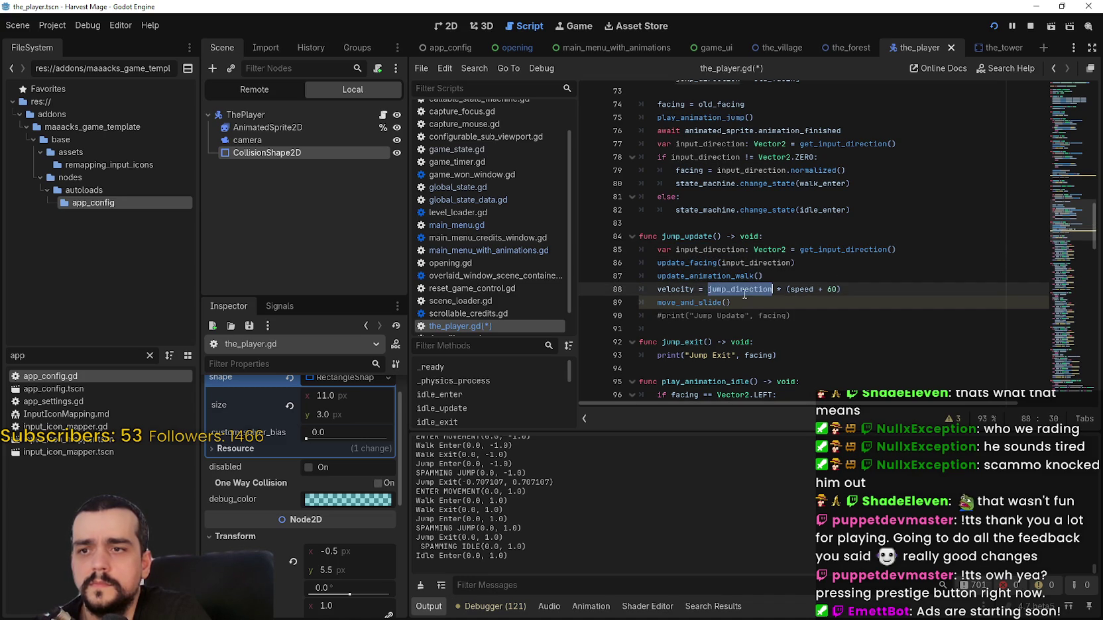
pyautogui.write('normalized(')
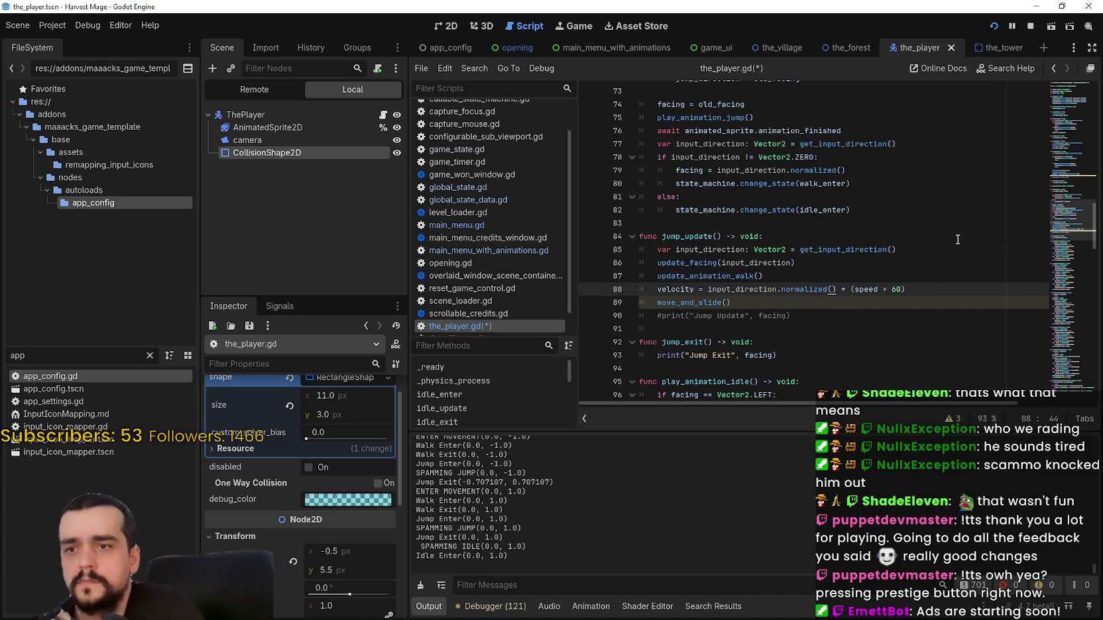
pyautogui.hotkey('ctrl', 's')
# - Rename the jump_update call to update_animation_jump, save, look up its definition, and run the game
pyautogui.click(681, 237)
pyautogui.doubleClick(753, 277)
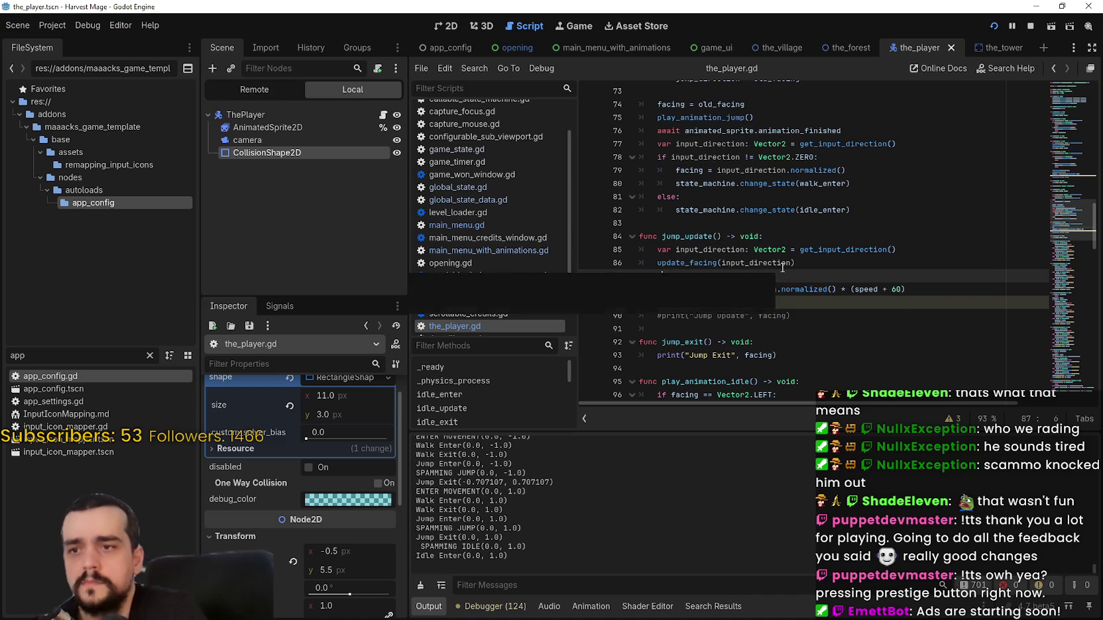
pyautogui.write('pdate_animation_jump(')
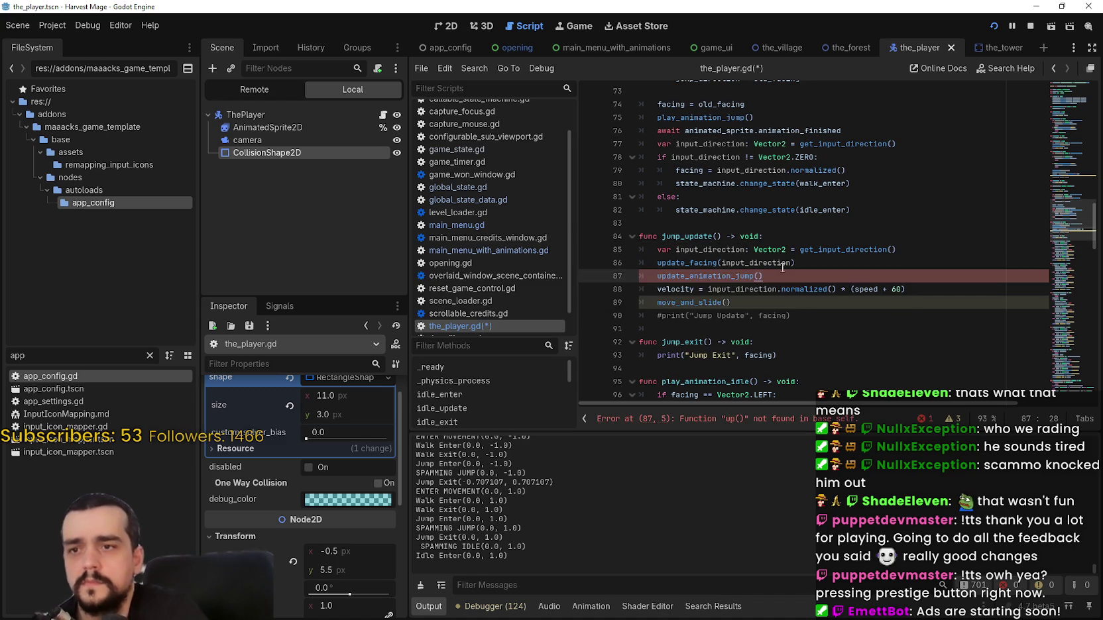
pyautogui.hotkey('ctrl', 's')
pyautogui.rightClick(712, 273)
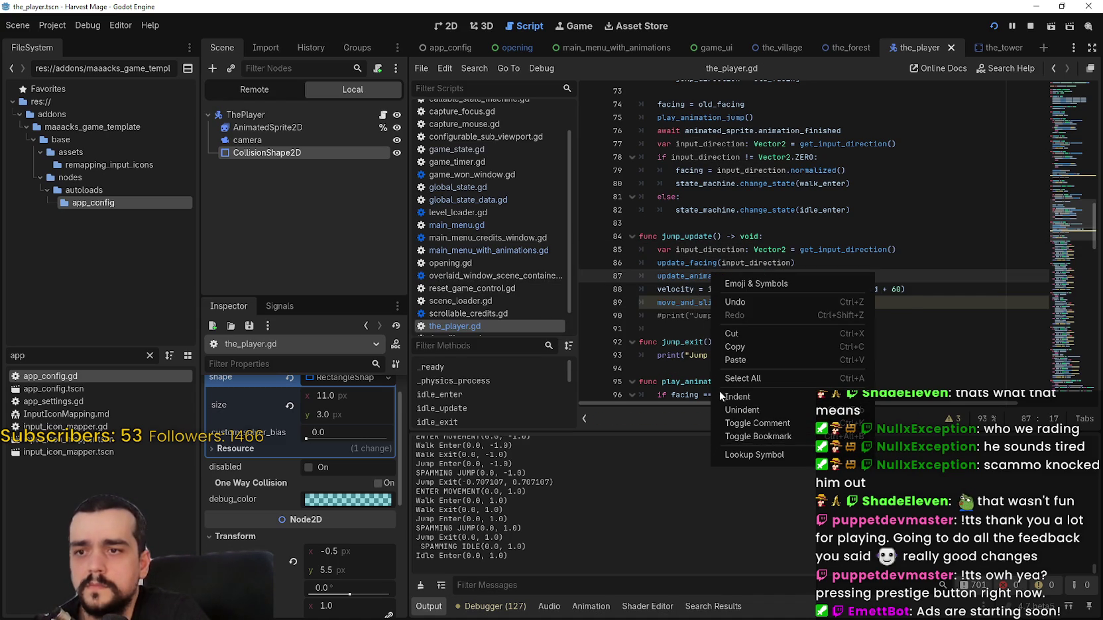
pyautogui.click(756, 455)
pyautogui.moveTo(762, 289)
pyautogui.press('F5')
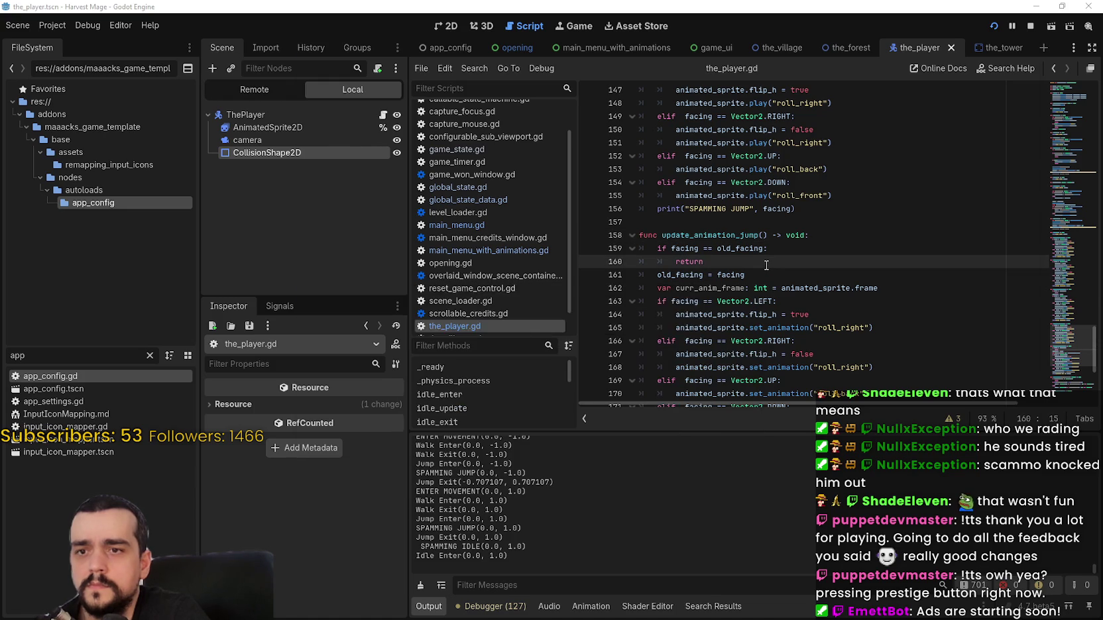
pyautogui.press('Right')
pyautogui.press('space')
pyautogui.press('Left')
pyautogui.press('space')
pyautogui.press('Up')
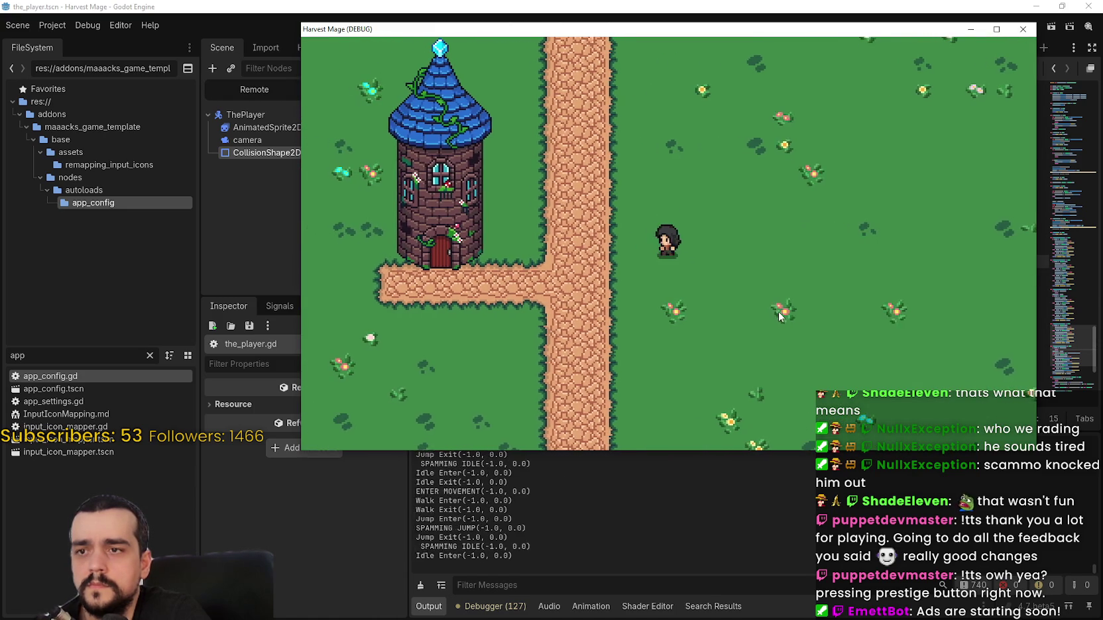
pyautogui.press('space')
pyautogui.press('Right')
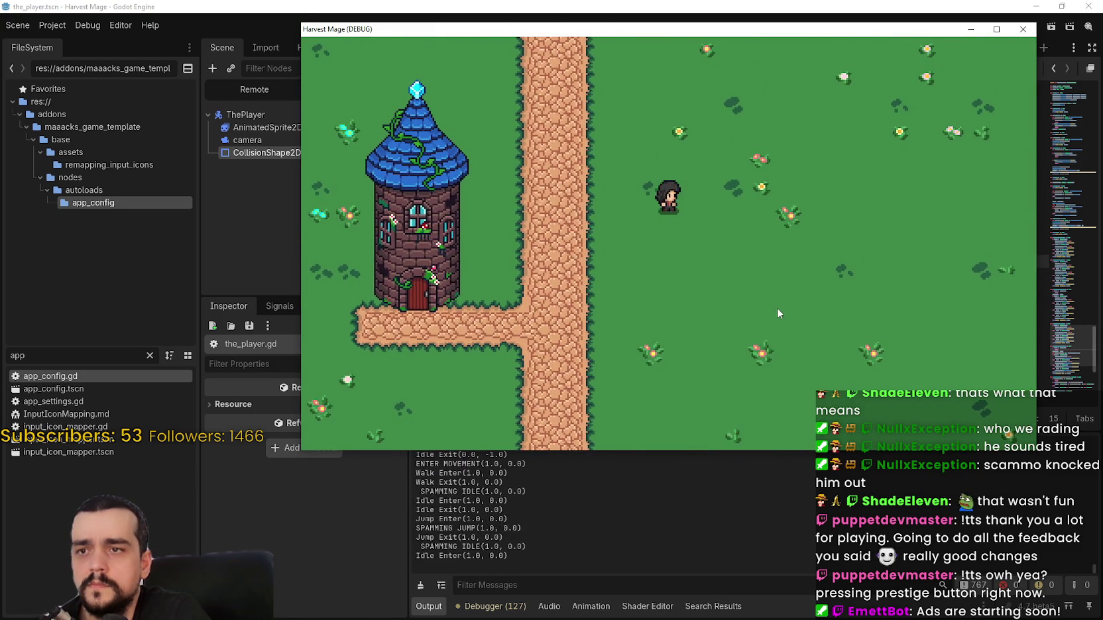
pyautogui.press('space')
pyautogui.press('Up')
pyautogui.press('space')
pyautogui.press('Right')
pyautogui.press('space')
pyautogui.press('Left')
pyautogui.press('Down')
pyautogui.press('space')
pyautogui.press('Up')
pyautogui.press('space')
pyautogui.press('Left')
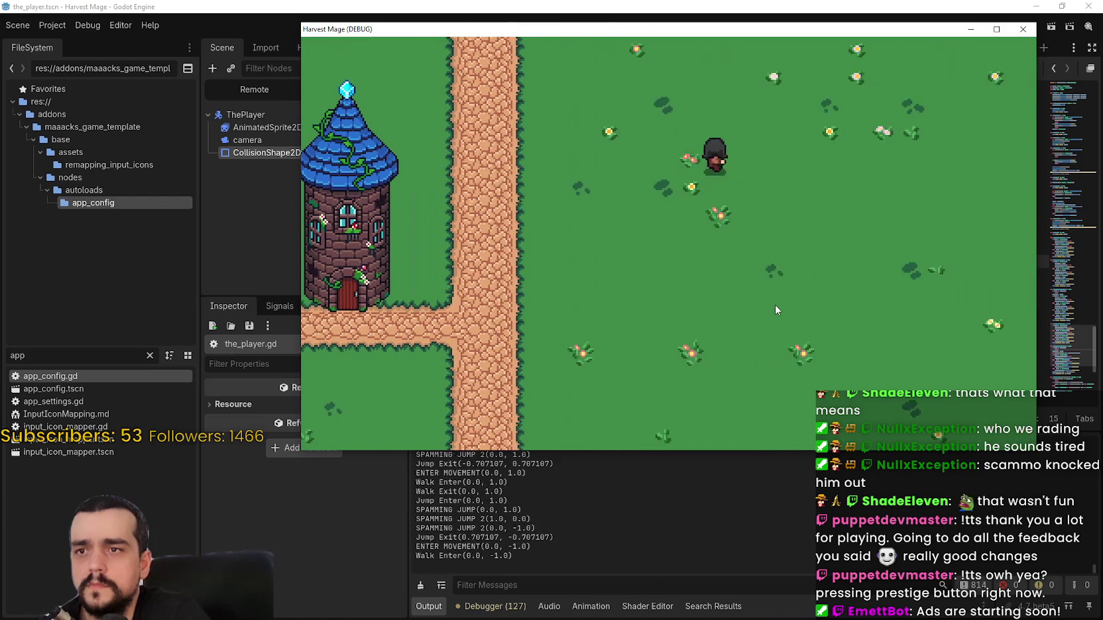
pyautogui.press('Down')
pyautogui.press('space')
pyautogui.press('Left')
pyautogui.press('space')
pyautogui.press('Right')
pyautogui.press('space')
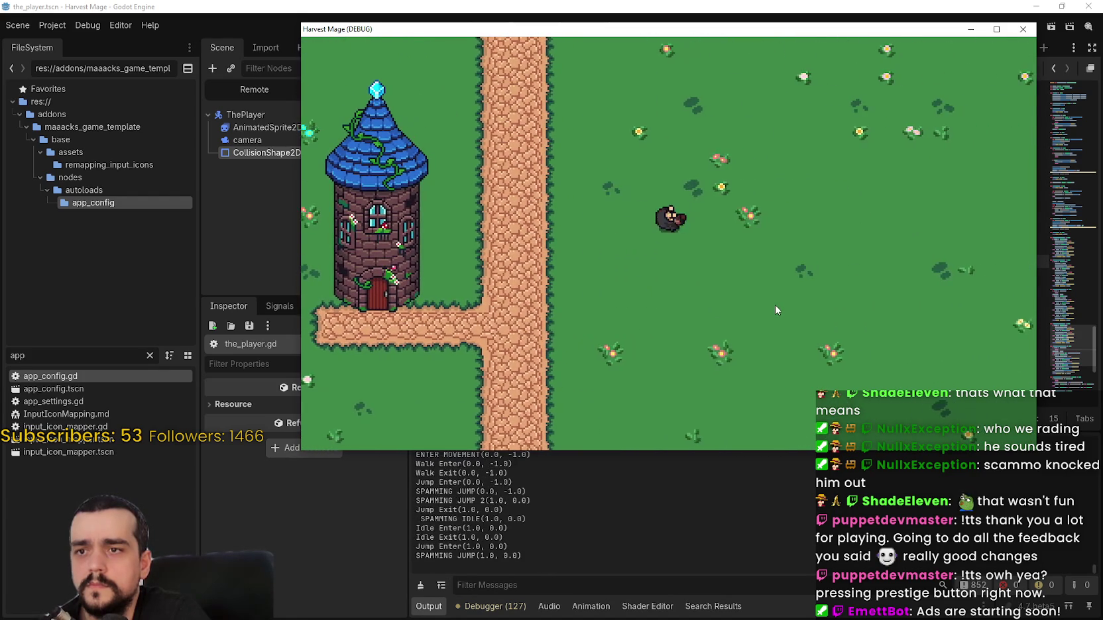
pyautogui.press('space')
pyautogui.press('Left')
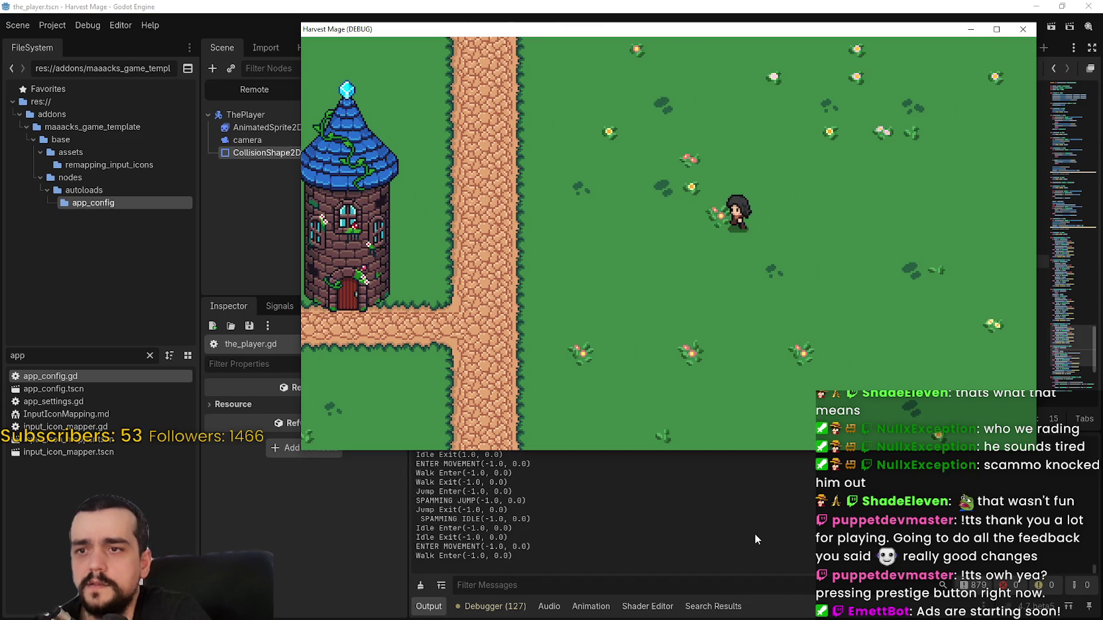
pyautogui.press('space')
pyautogui.press('Right')
pyautogui.press('space')
pyautogui.press('F8')
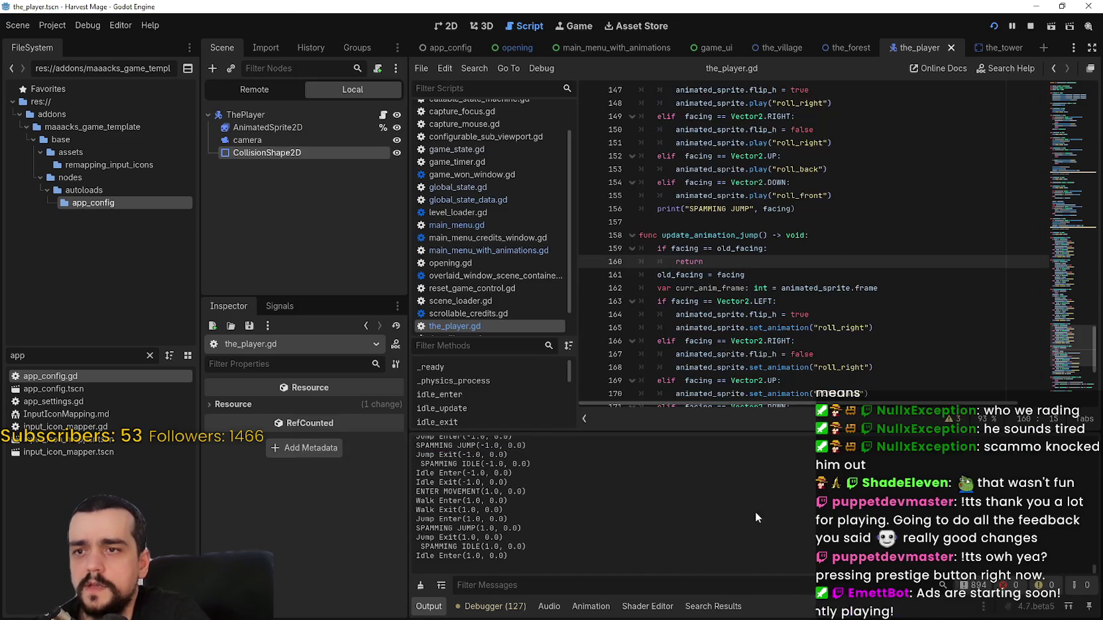
# - Go to the jump_update velocity line on line 88 in the_player.gd
pyautogui.scroll(-2, 837, 256)
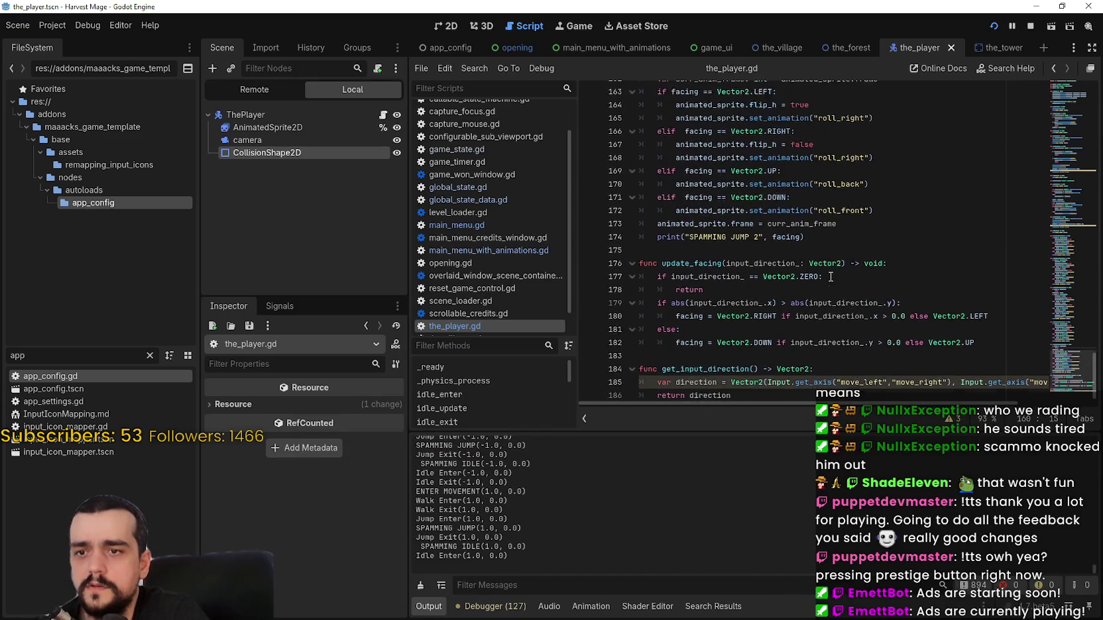
pyautogui.scroll(3, 830, 276)
pyautogui.scroll(12, 830, 277)
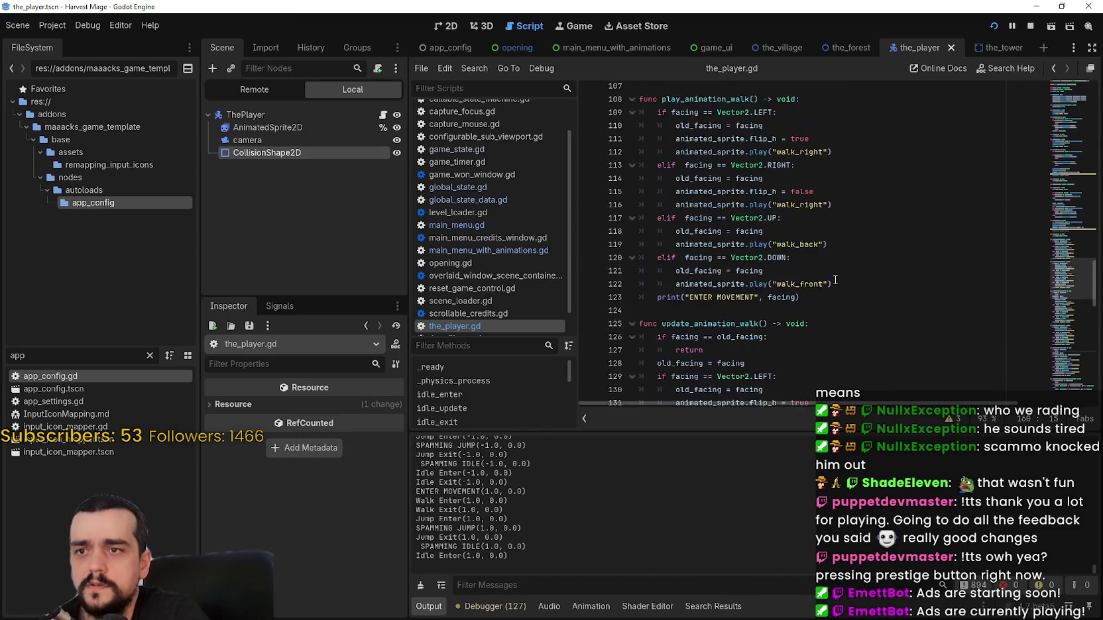
pyautogui.scroll(7, 834, 278)
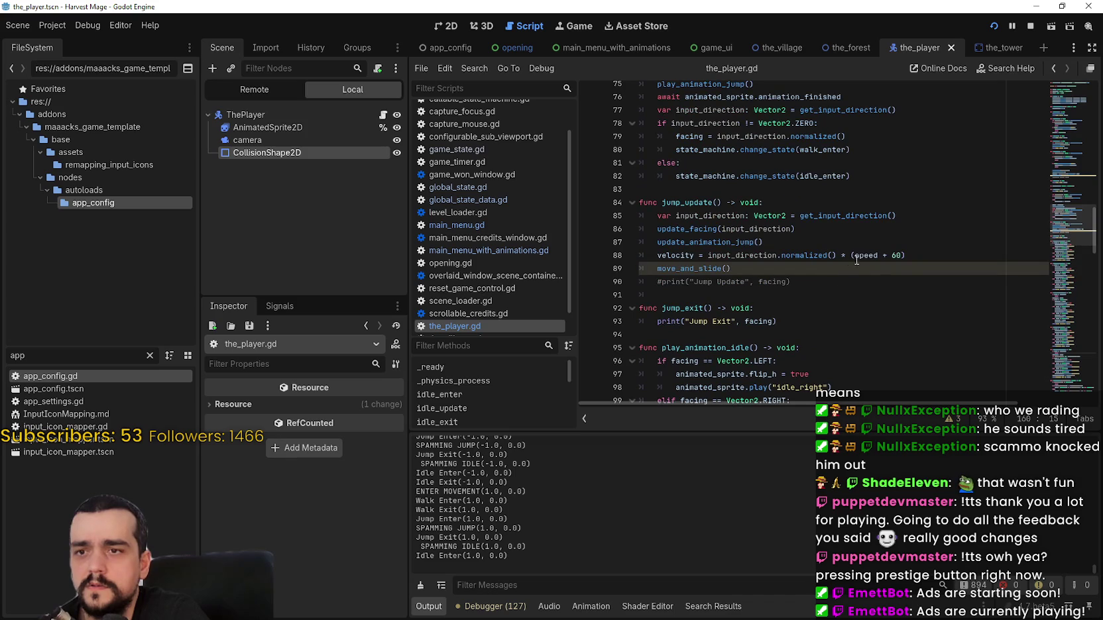
pyautogui.click(890, 257)
# - Playtest the speed + 60 jump: walk right, left and down with jumps, then stop the game
pyautogui.press('F5')
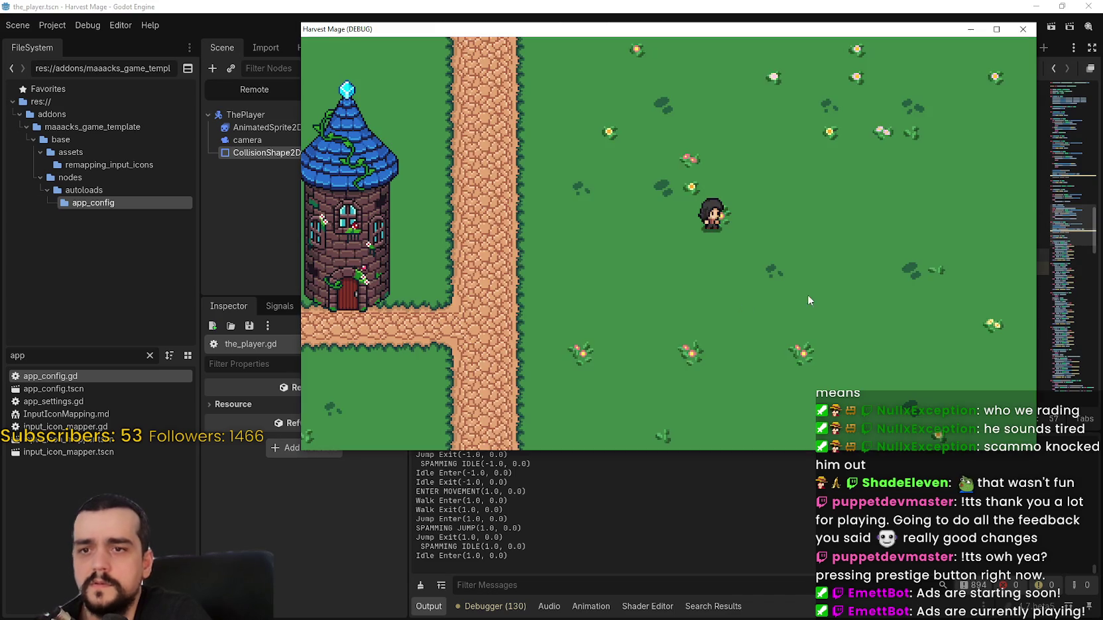
pyautogui.press('Right')
pyautogui.press('space')
pyautogui.press('Left')
pyautogui.press('space')
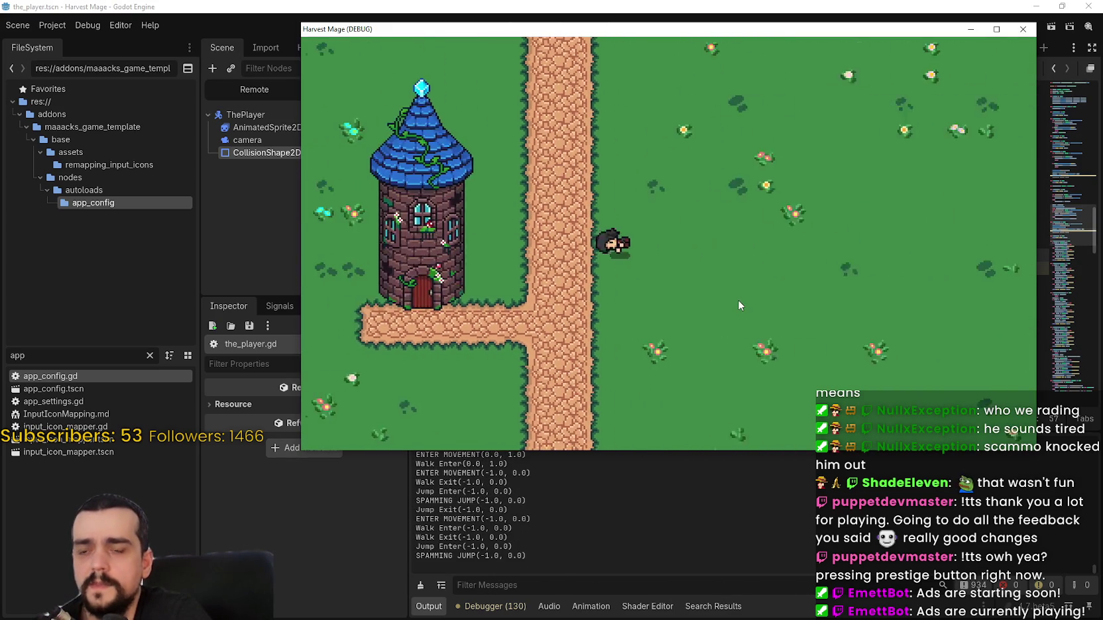
pyautogui.press('Down')
pyautogui.press('Right')
pyautogui.press('F8')
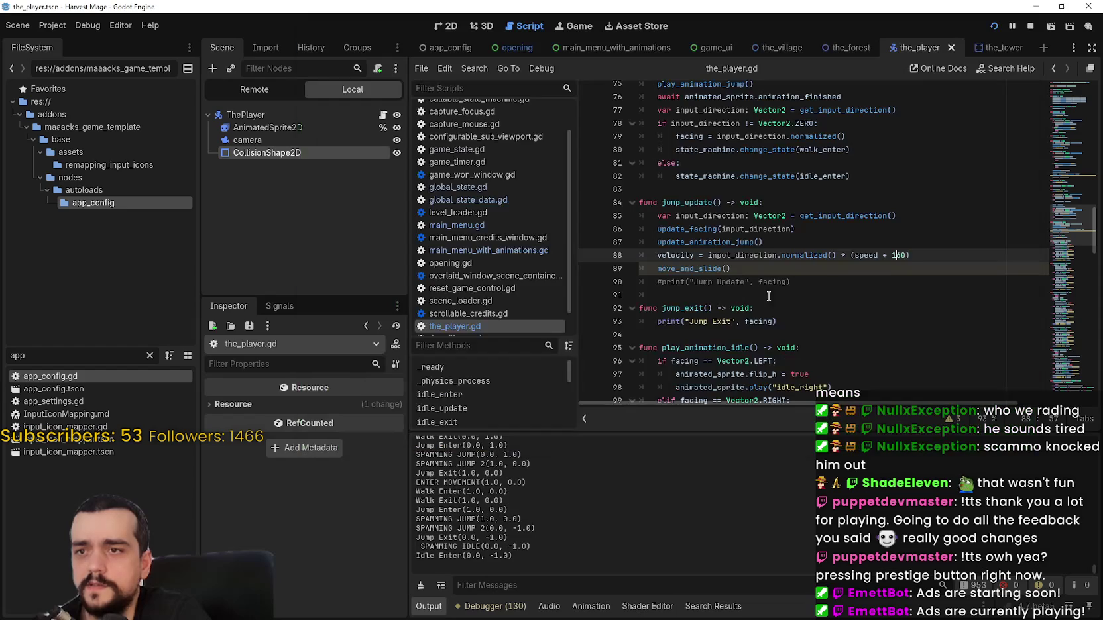
# - Relaunch with the (speed + 100) jump and test walking left, right and up with jumps
pyautogui.press('F5')
pyautogui.press('Left')
pyautogui.press('Right')
pyautogui.press('space')
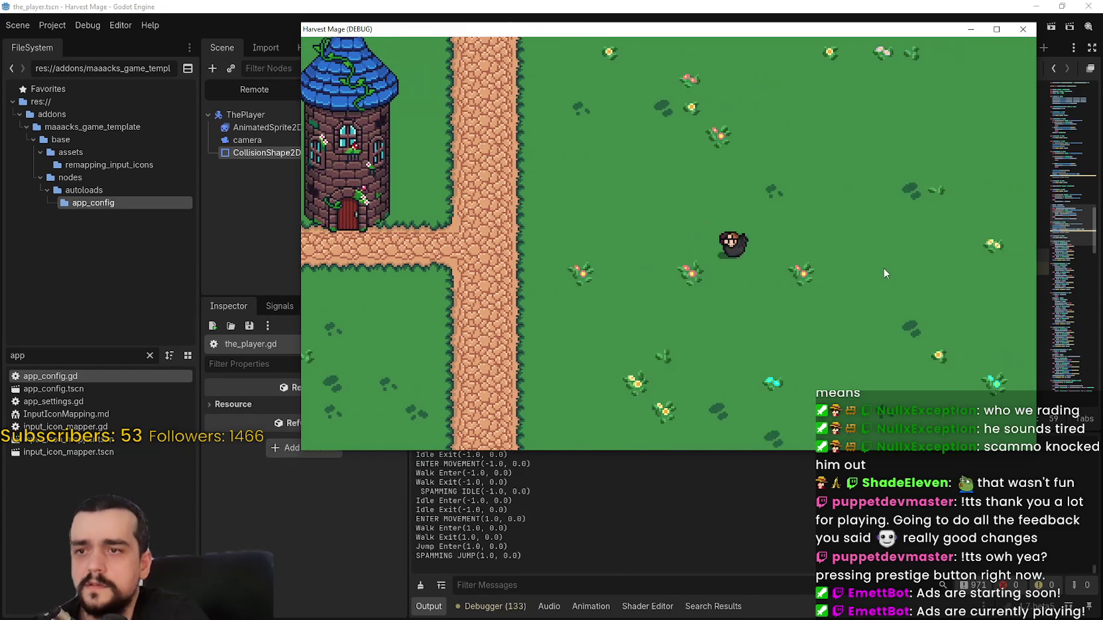
pyautogui.press('Left')
pyautogui.press('Up')
pyautogui.press('space')
# - Test the faster jump walking down, left and right, then close the game and return to the script
pyautogui.press('space')
pyautogui.press('Down')
pyautogui.press('space')
pyautogui.press('Left')
pyautogui.press('space')
pyautogui.press('Right')
pyautogui.press('space')
pyautogui.press('Up')
pyautogui.click(1022, 29)
pyautogui.moveTo(1064, 226); pyautogui.dragTo(1080, 68)
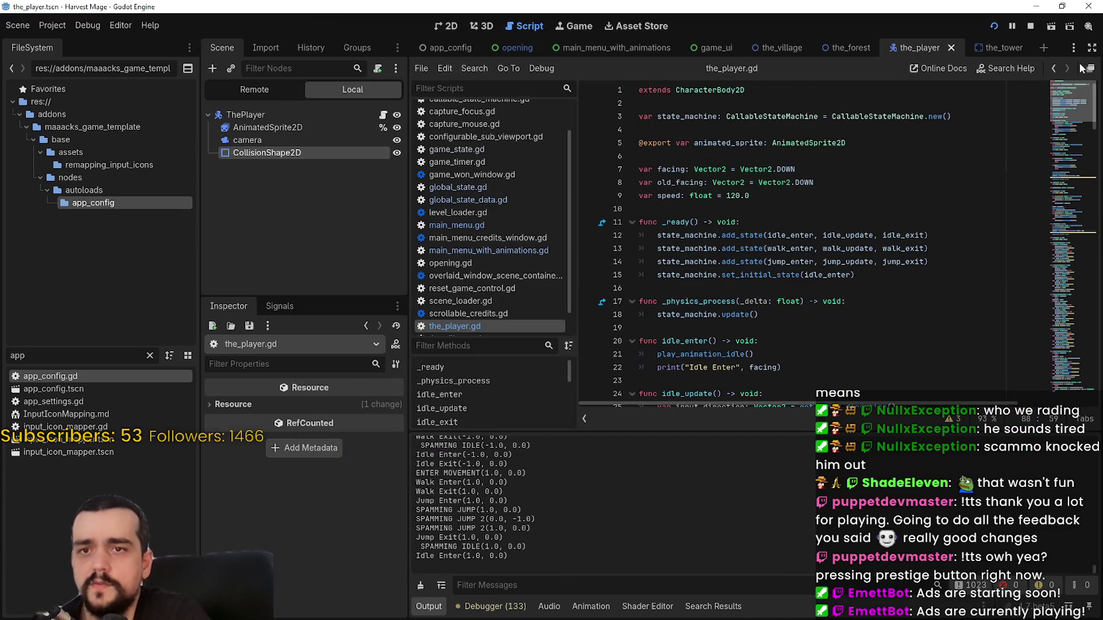
# - With speed at 120.0, run the game and test walking and jumping in all four directions, then stop it
pyautogui.click(727, 196)
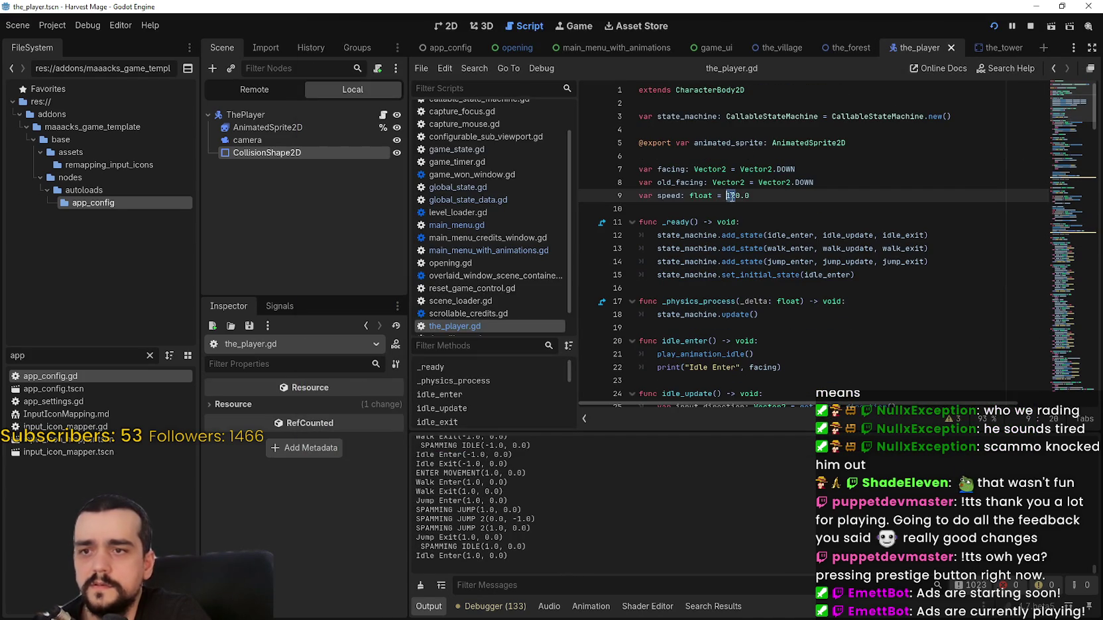
pyautogui.write('0')
pyautogui.press('F5')
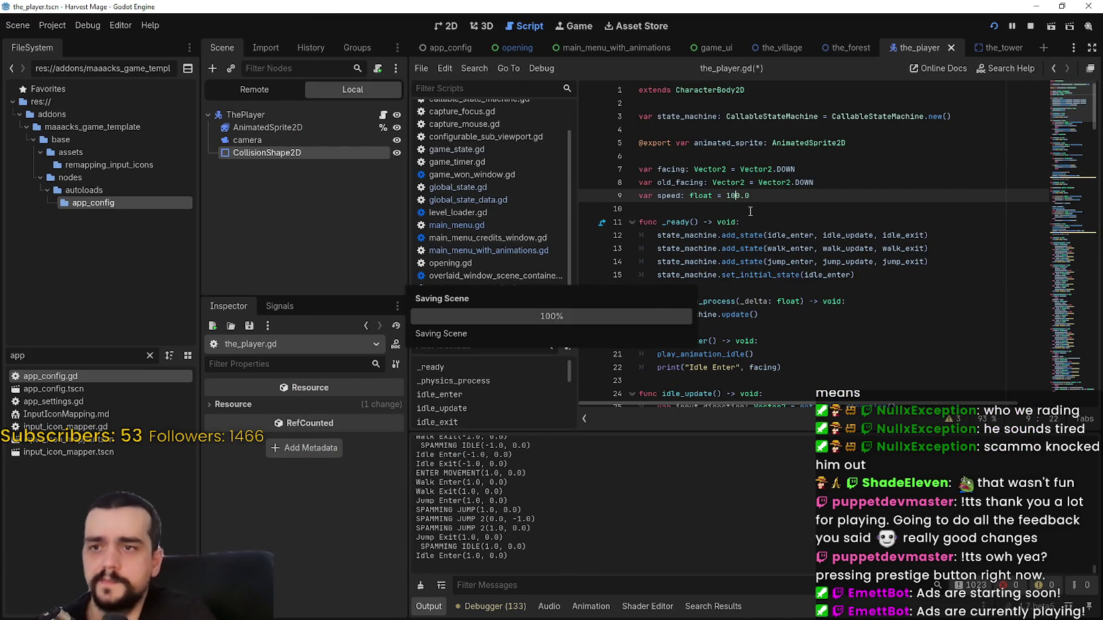
pyautogui.press('space')
pyautogui.press('Right')
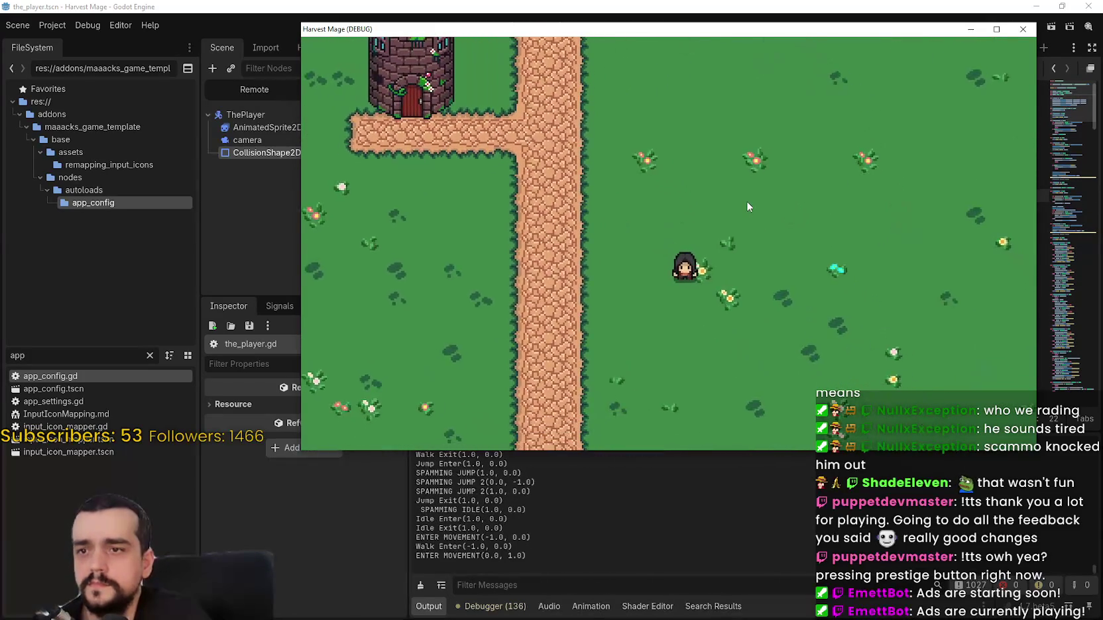
pyautogui.press('Left')
pyautogui.press('space')
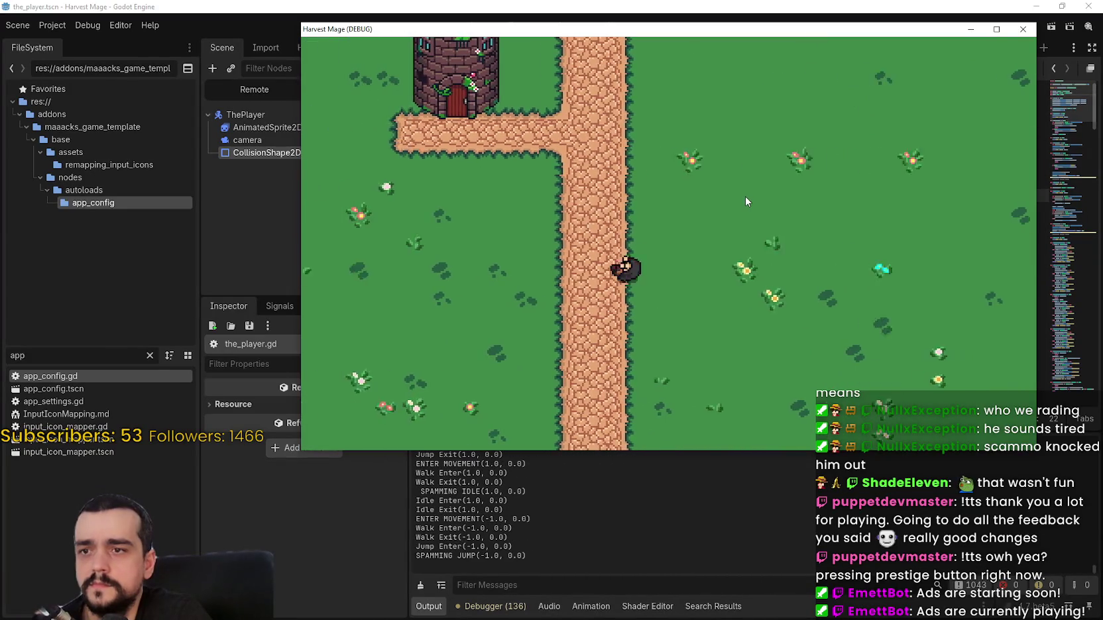
pyautogui.press('Up')
pyautogui.press('space')
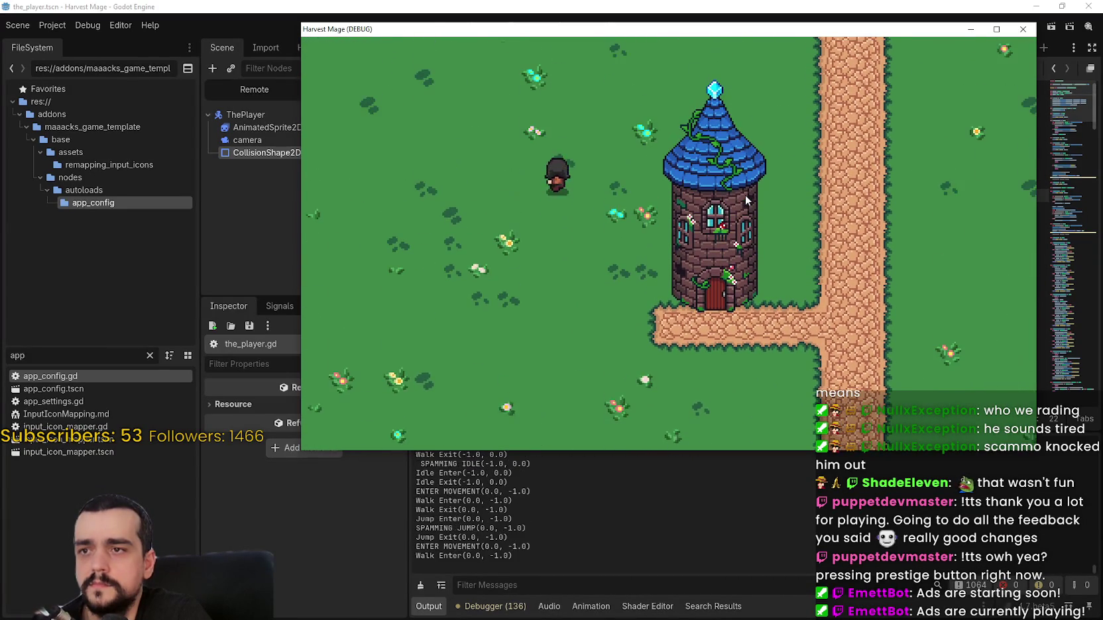
pyautogui.press('Right')
pyautogui.press('space')
pyautogui.press('space')
pyautogui.press('Down')
pyautogui.press('Left')
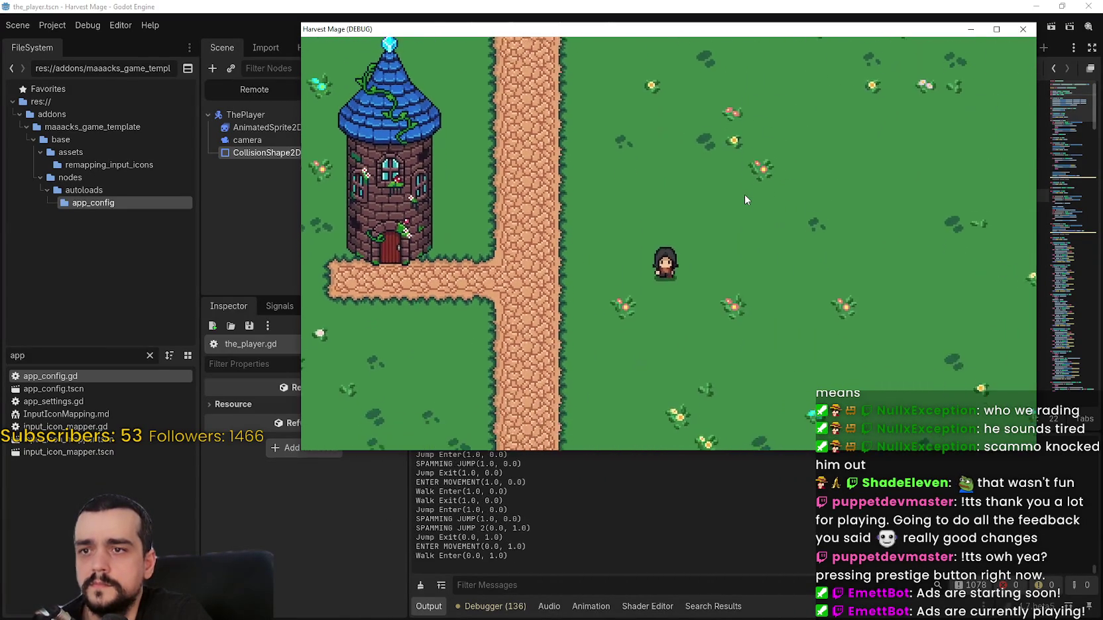
pyautogui.press('F8')
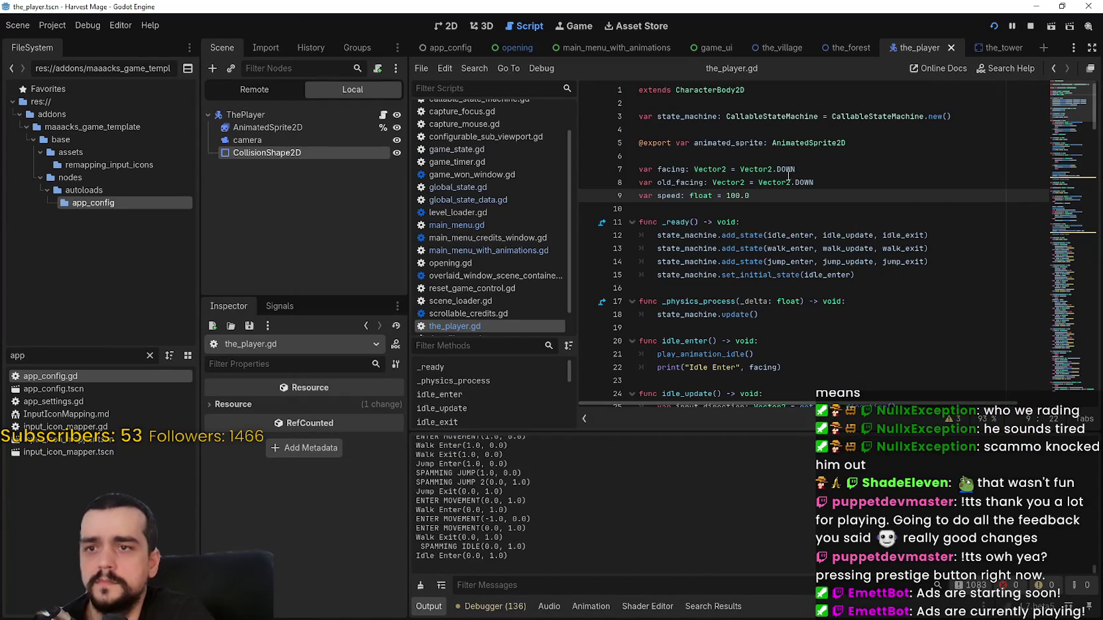
# - Rerun the game and walk right, down, up and left toward the tower with jumps
pyautogui.press('F5')
pyautogui.press('Right')
pyautogui.press('Down')
pyautogui.press('Up')
pyautogui.press('Left')
pyautogui.press('space')
pyautogui.press('Up')
pyautogui.press('Right')
pyautogui.press('space')
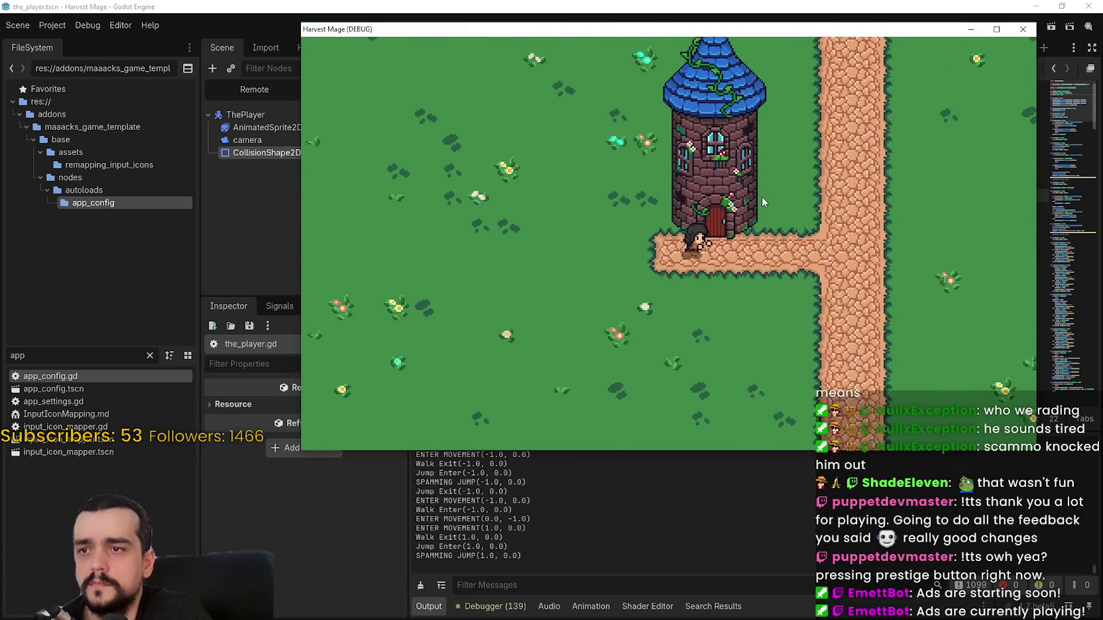
# - Keep walking down, left and up with jumps, then close the game window
pyautogui.press('Down')
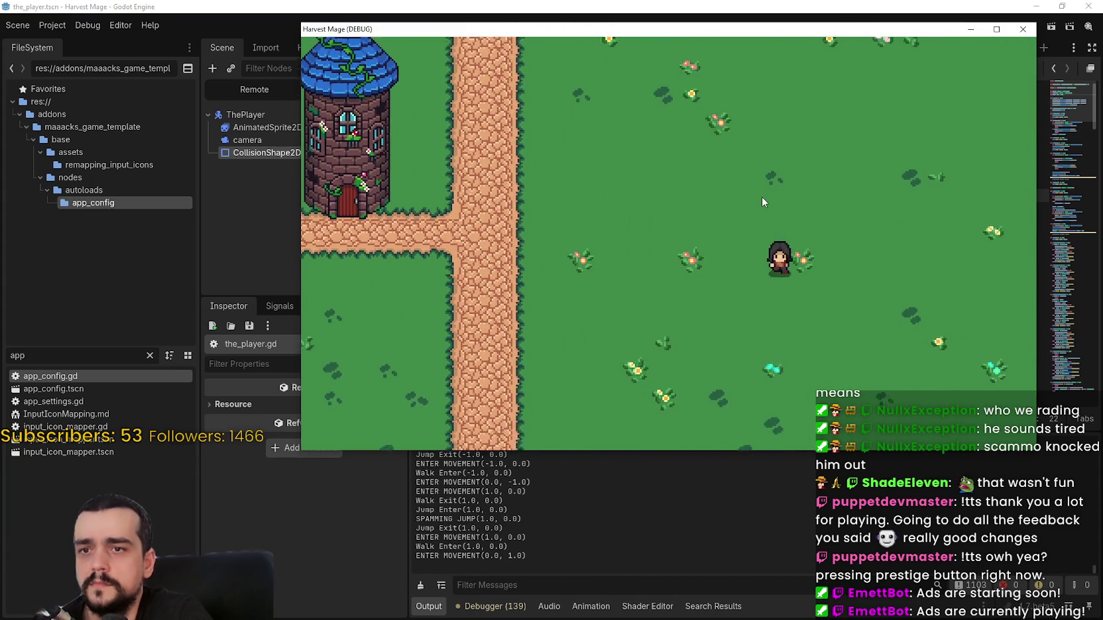
pyautogui.press('Left')
pyautogui.press('space')
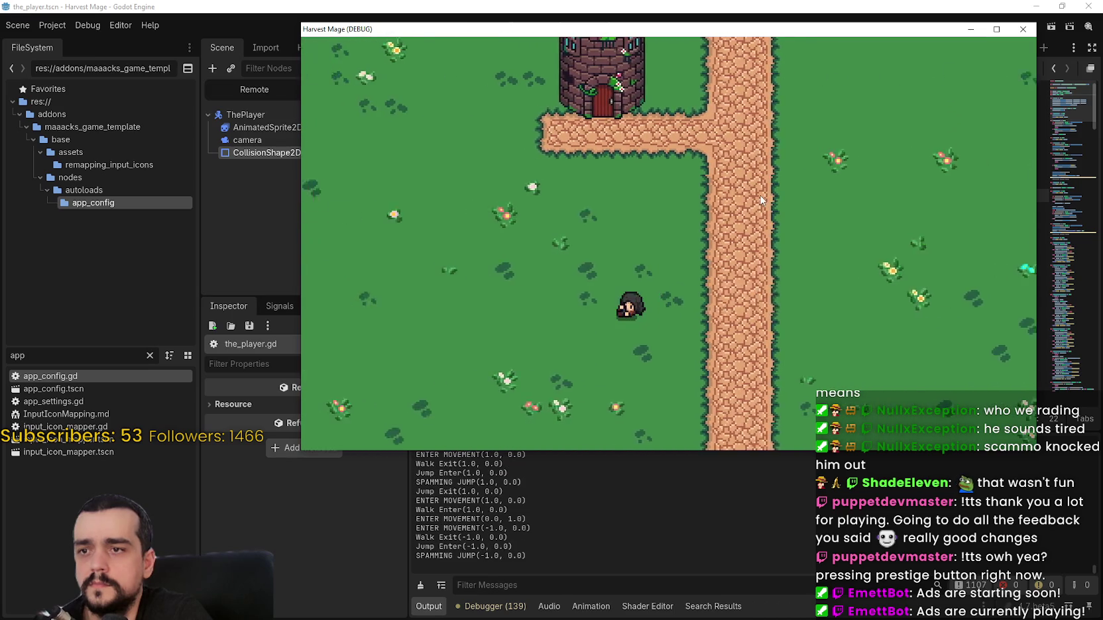
pyautogui.press('Left')
pyautogui.press('space')
pyautogui.press('Up')
pyautogui.press('Right')
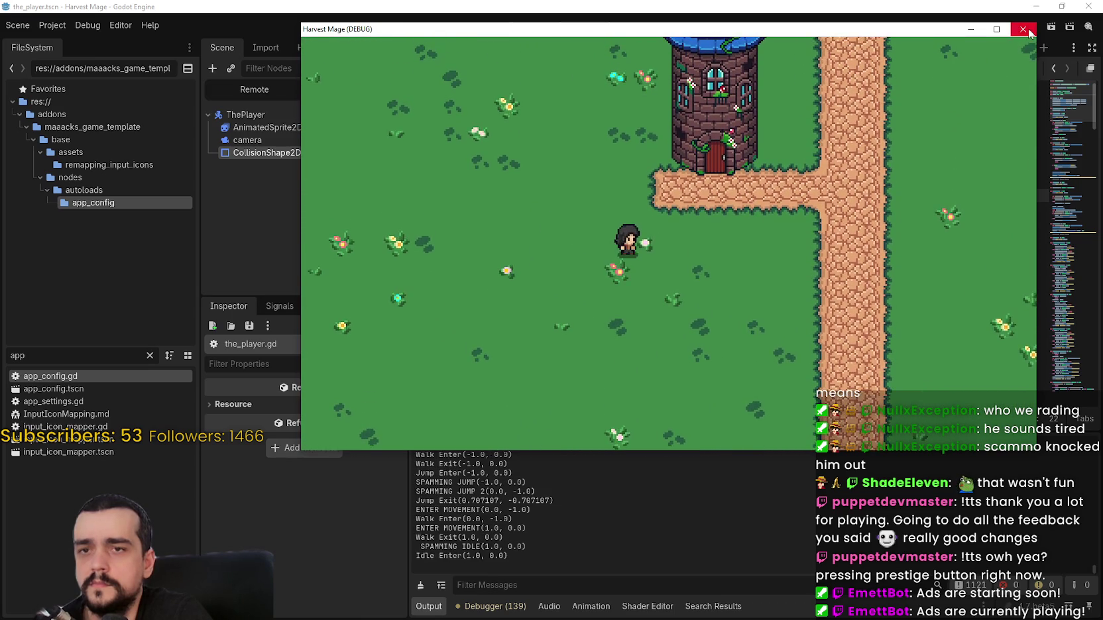
pyautogui.click(1024, 30)
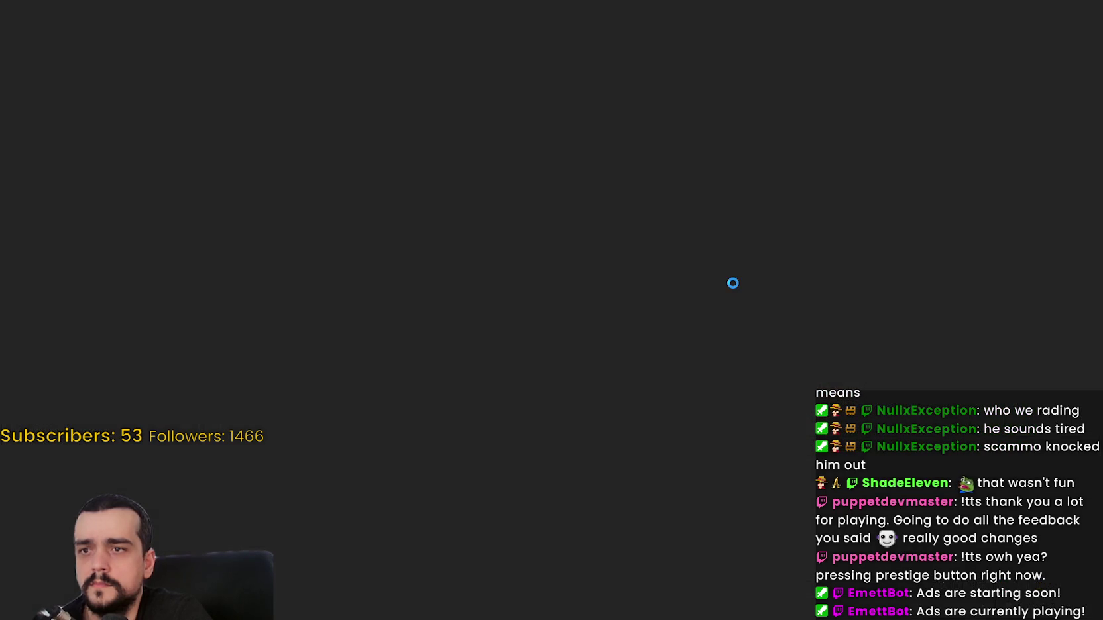
# - Start play from the main menu, go full screen, and walk the mage along the tower paths
pyautogui.press('Return')
pyautogui.press('Return')
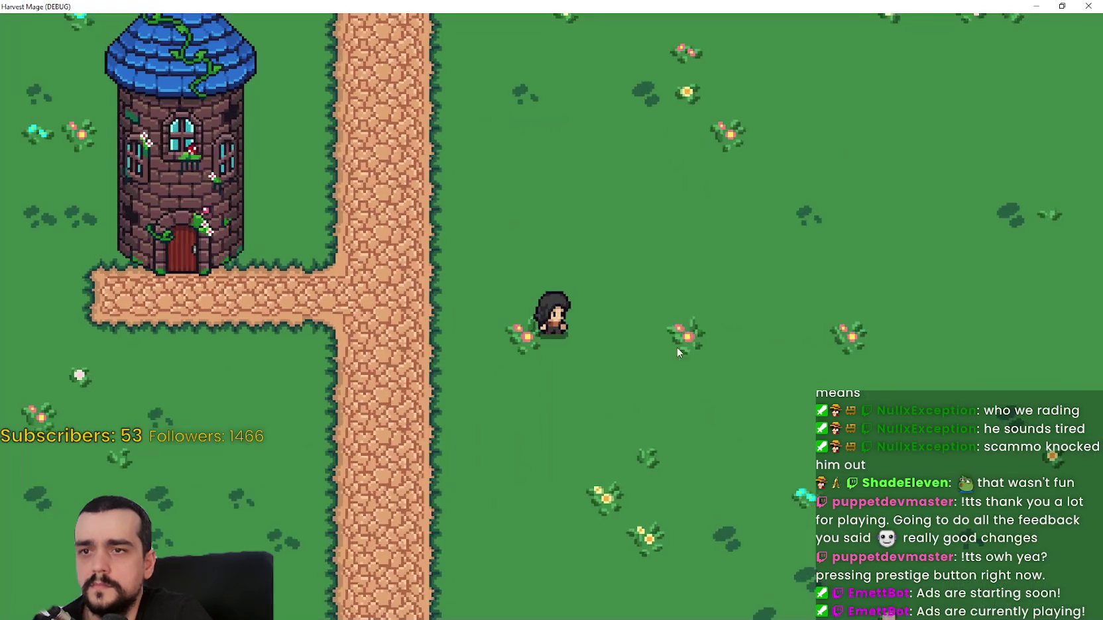
pyautogui.press('Left')
pyautogui.press('Left')
pyautogui.press('Up')
pyautogui.press('Right')
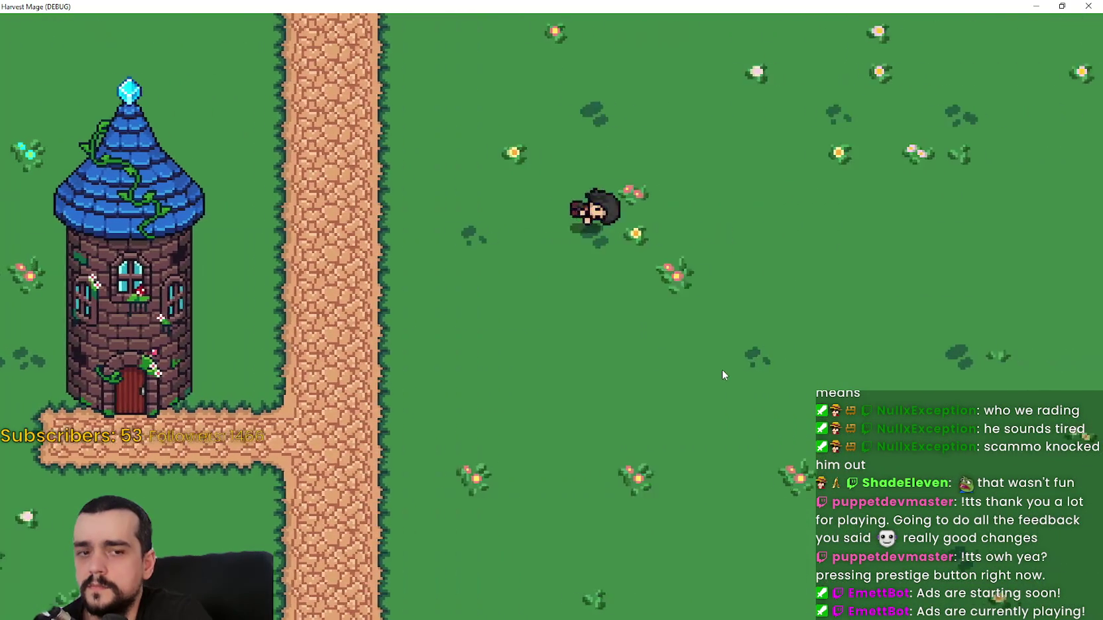
pyautogui.press('Left')
pyautogui.press('Down')
pyautogui.press('Left')
pyautogui.press('Up')
pyautogui.press('Down')
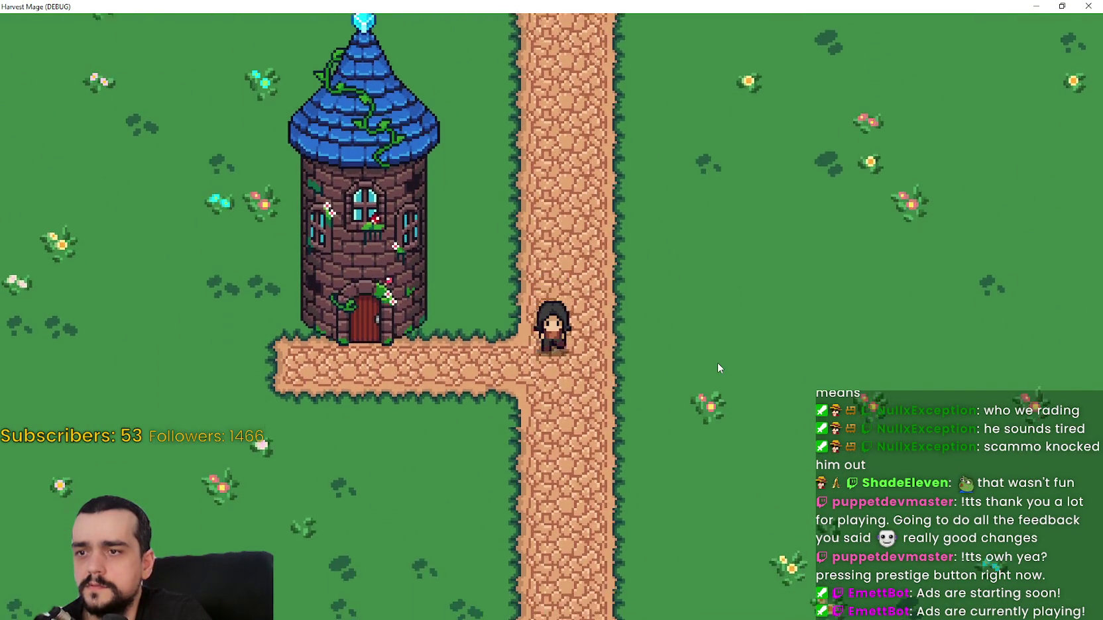
# - Walk the mage across grass and path in every direction, then restore windowed mode and stop the game
pyautogui.press('Right')
pyautogui.press('Right')
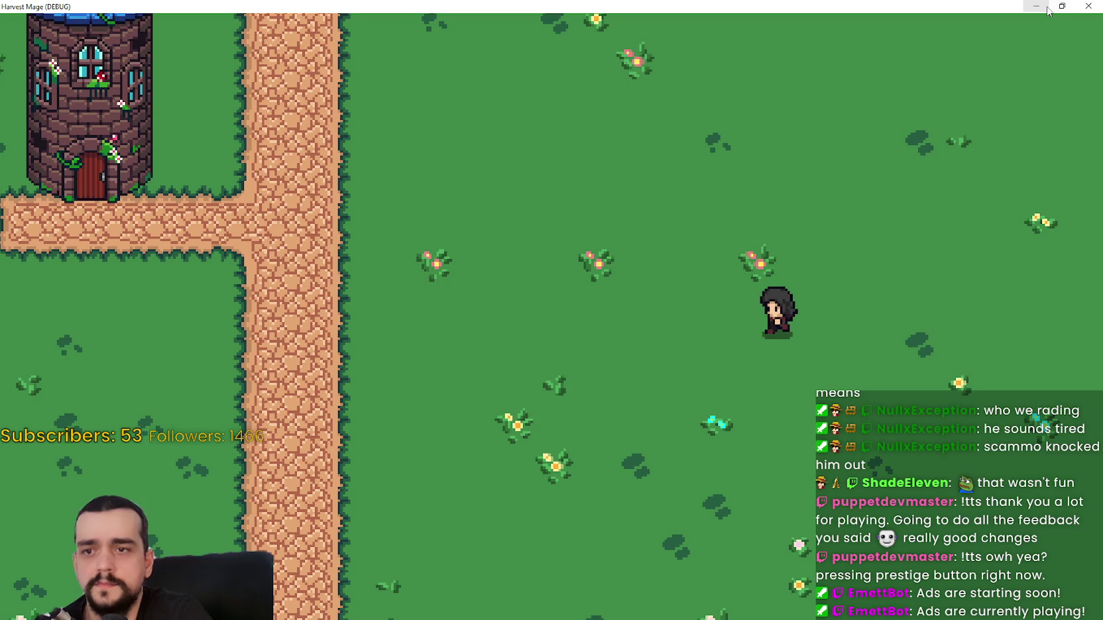
pyautogui.press('Left')
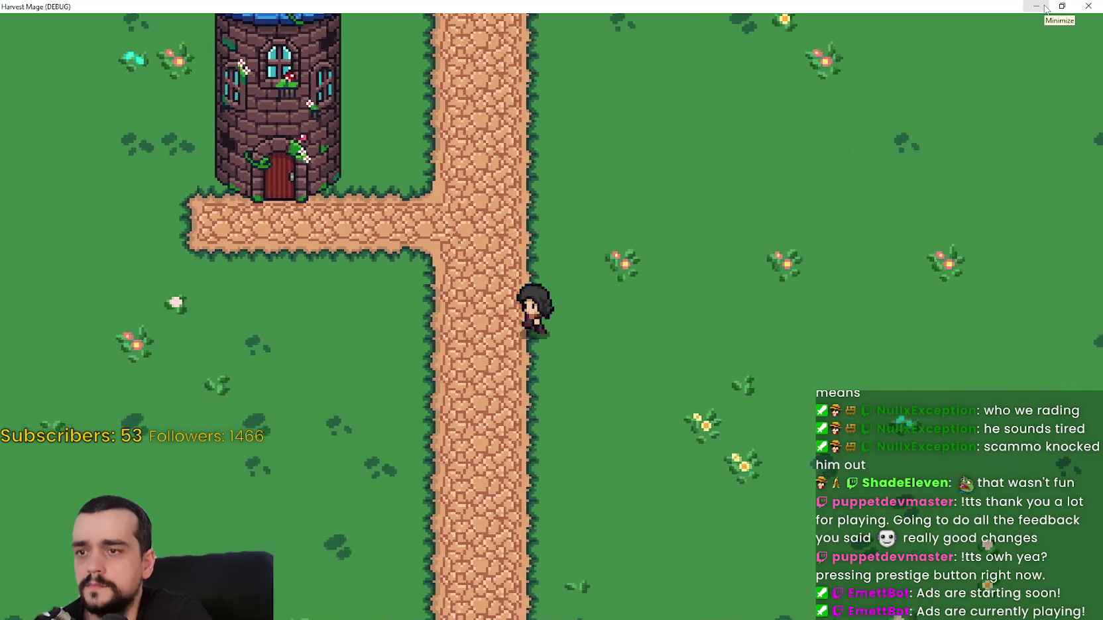
pyautogui.press('Left')
pyautogui.press('Up')
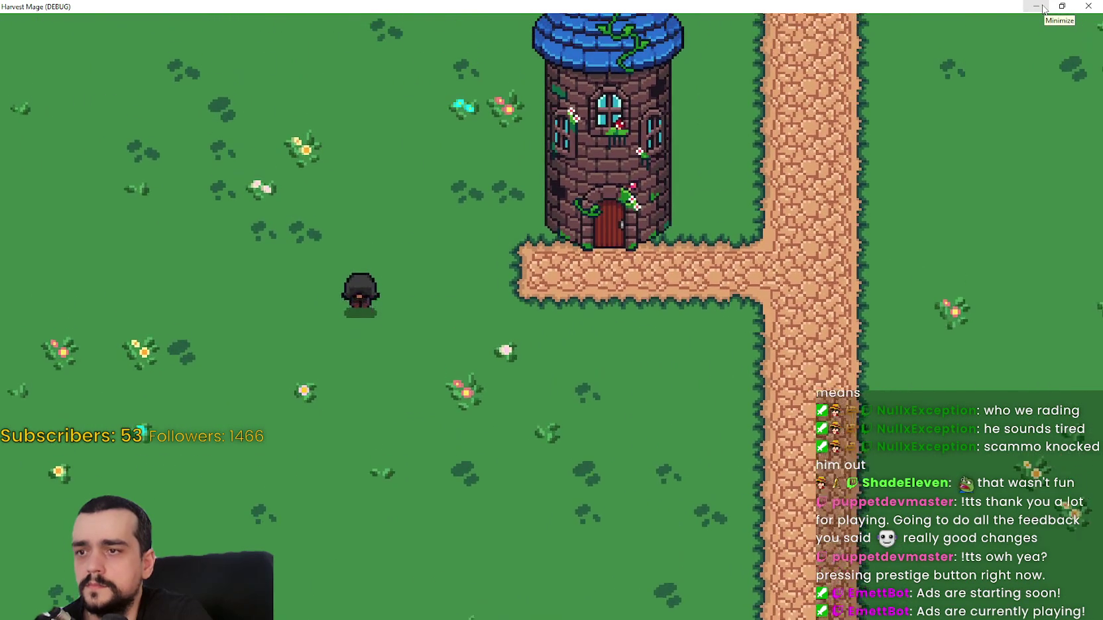
pyautogui.press('Right')
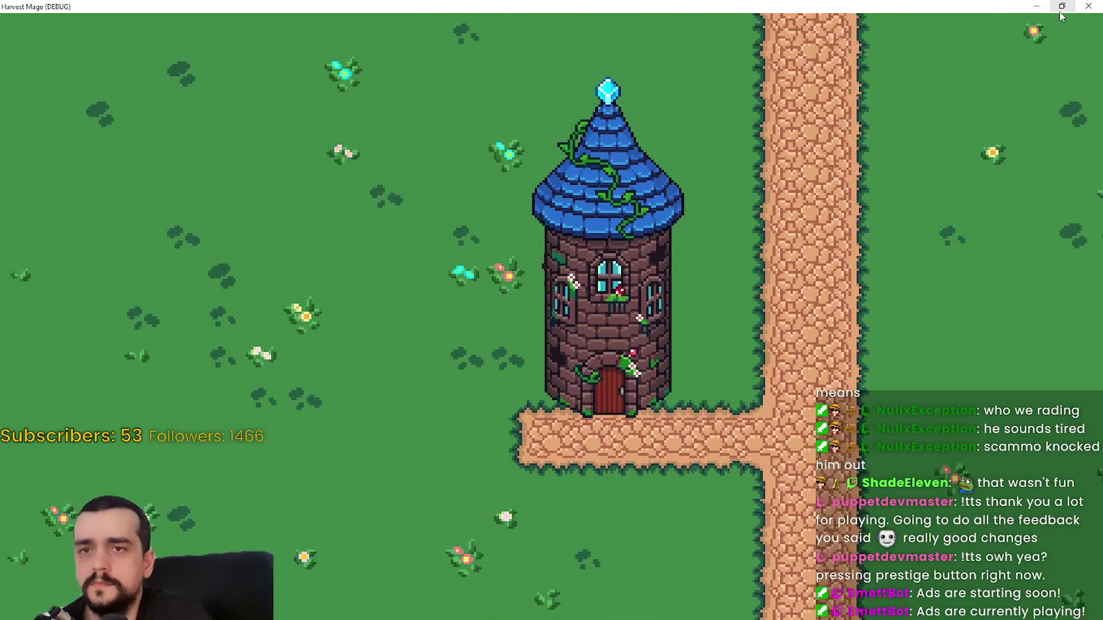
pyautogui.press('Right')
pyautogui.press('Down')
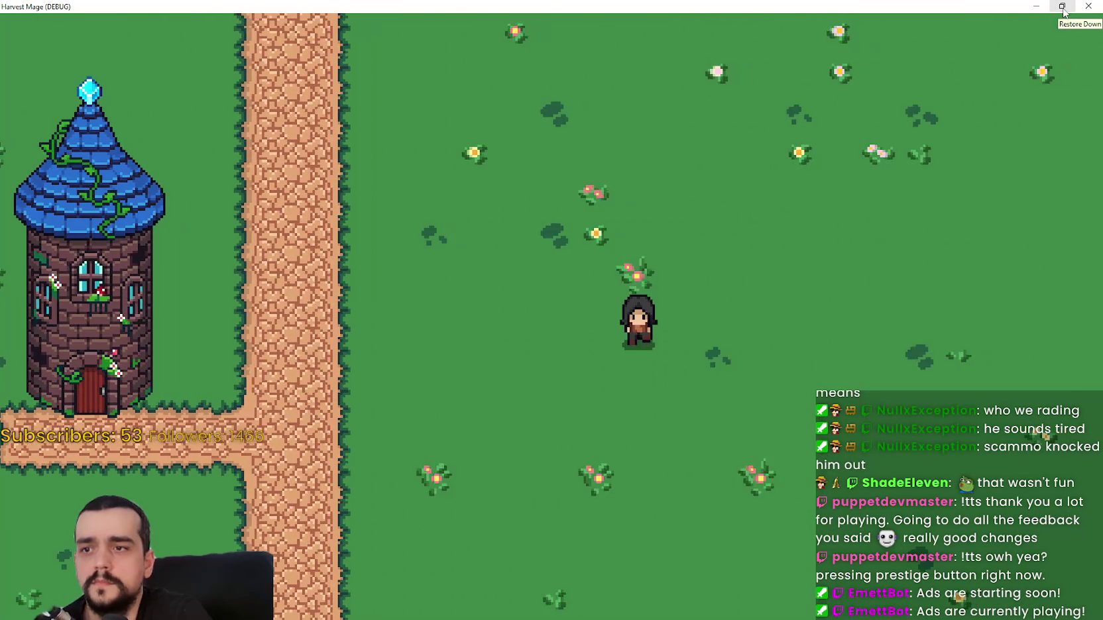
pyautogui.press('Left')
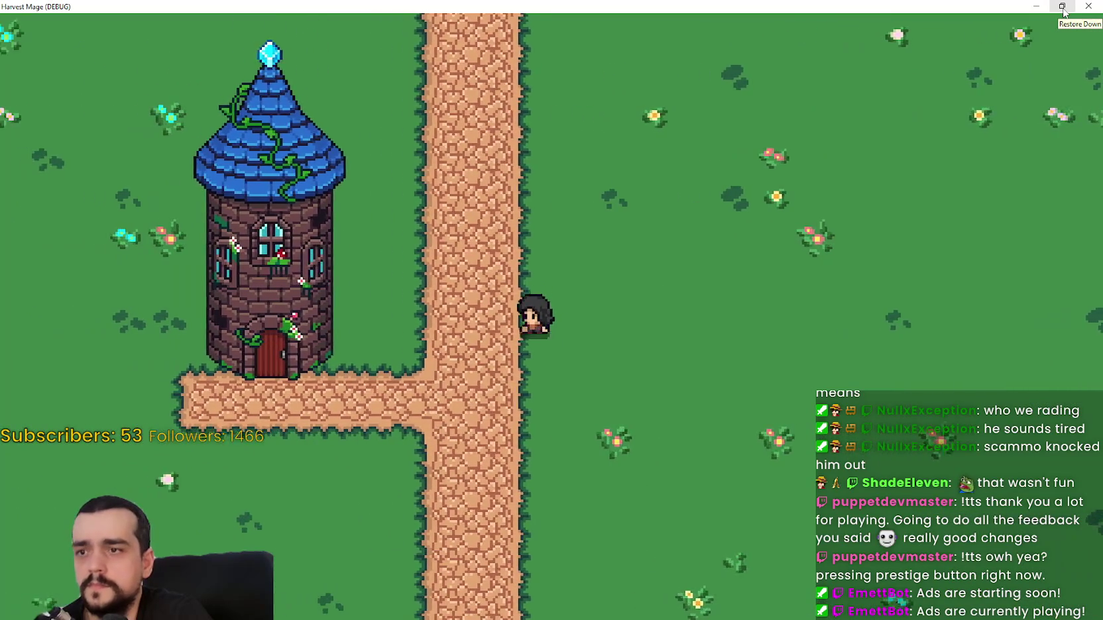
pyautogui.click(1062, 6)
pyautogui.press('F8')
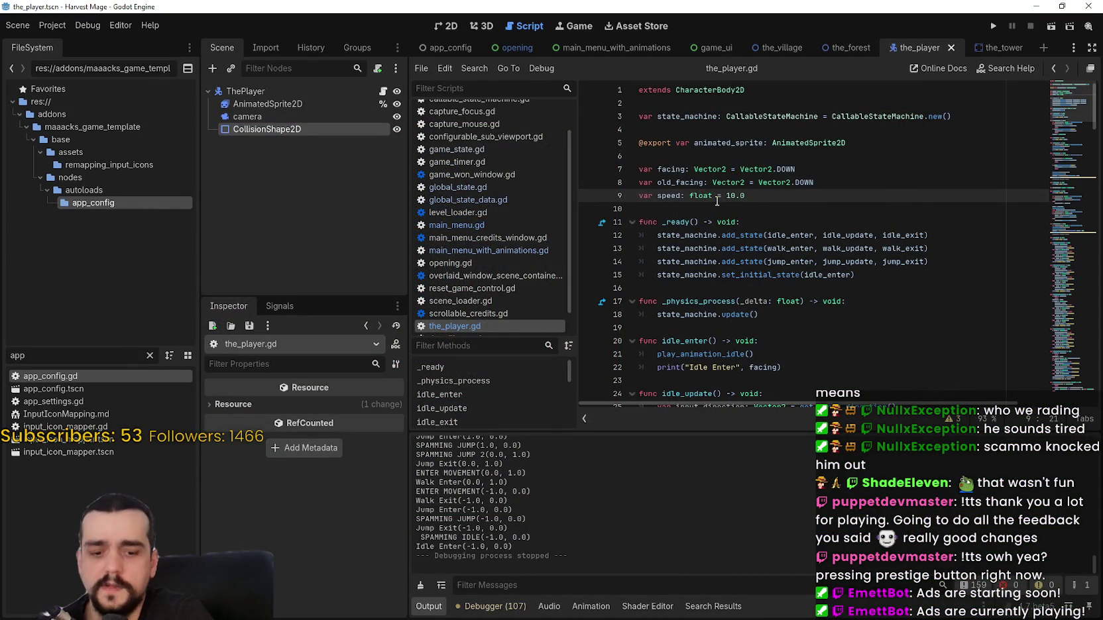
# - Relaunch the game with F5, make its window full screen, and start a new game
pyautogui.press('F5')
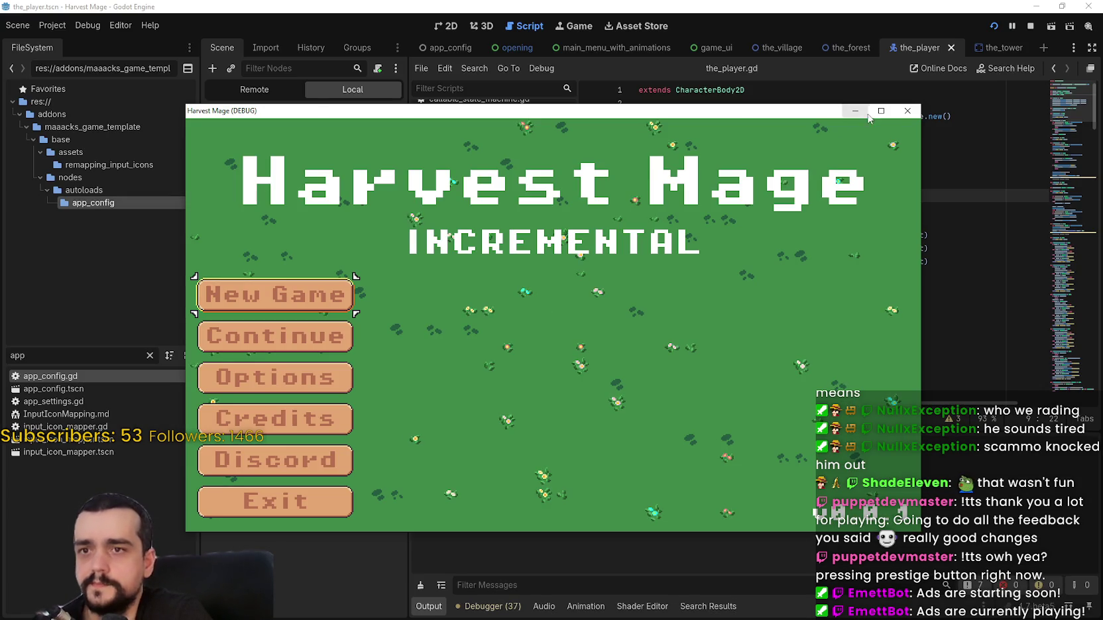
pyautogui.click(880, 112)
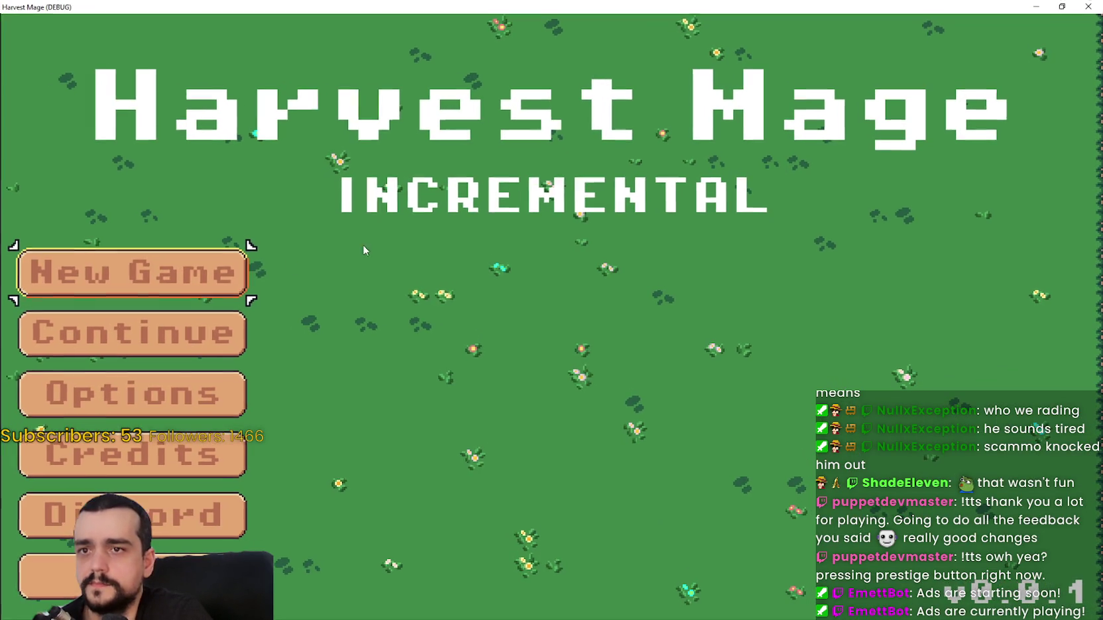
pyautogui.click(218, 277)
# - Walk the player up, down, left and right with WASD around the tower, road and grass
pyautogui.press('d')
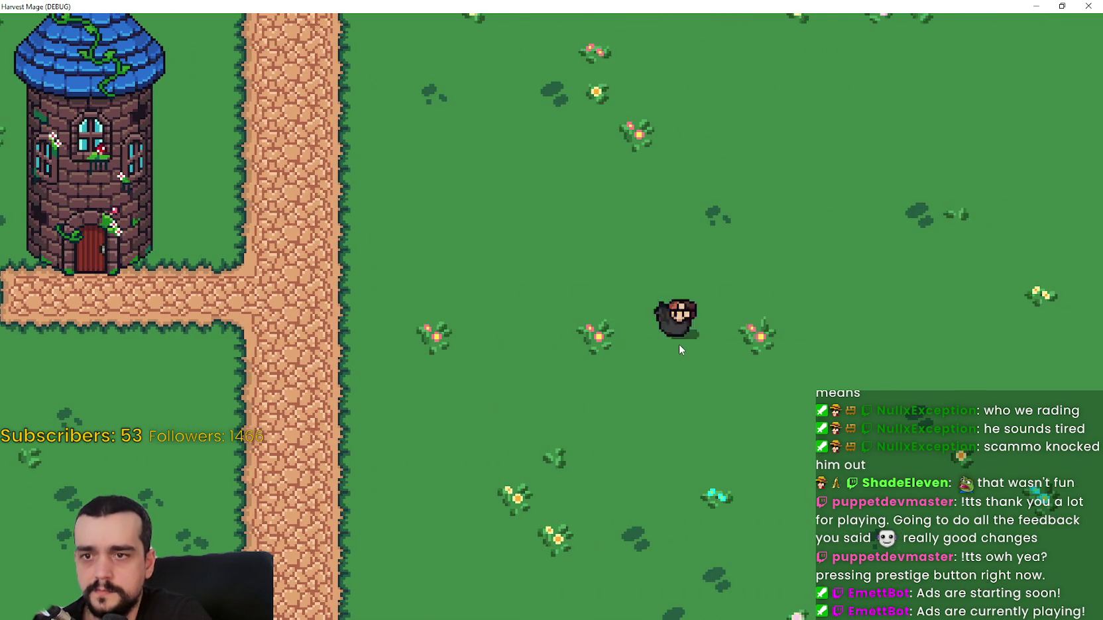
pyautogui.press('a')
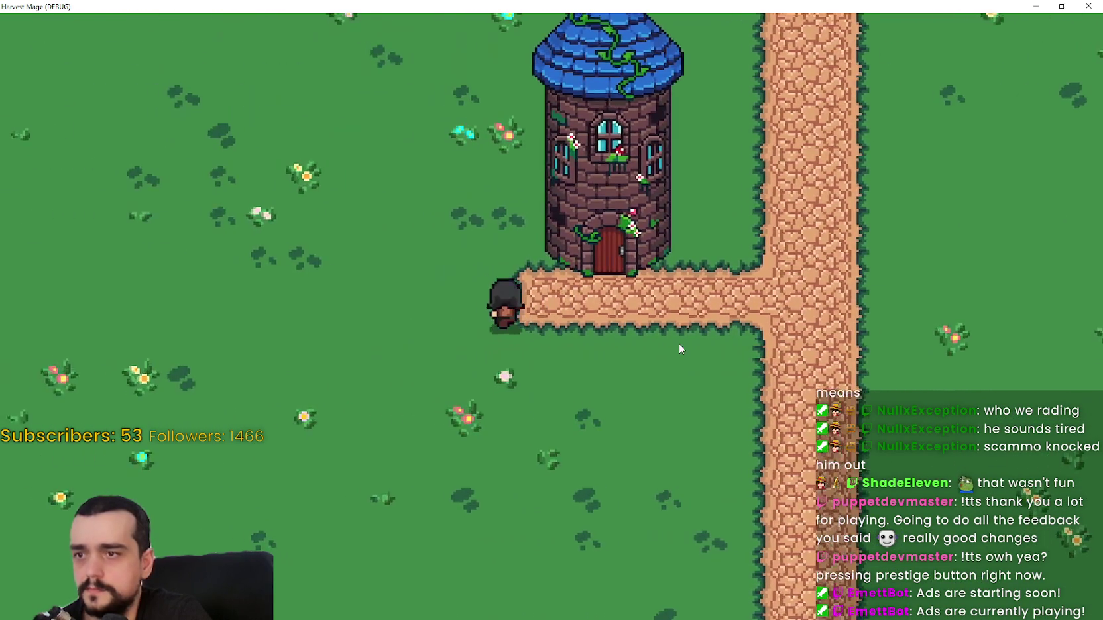
pyautogui.press('w')
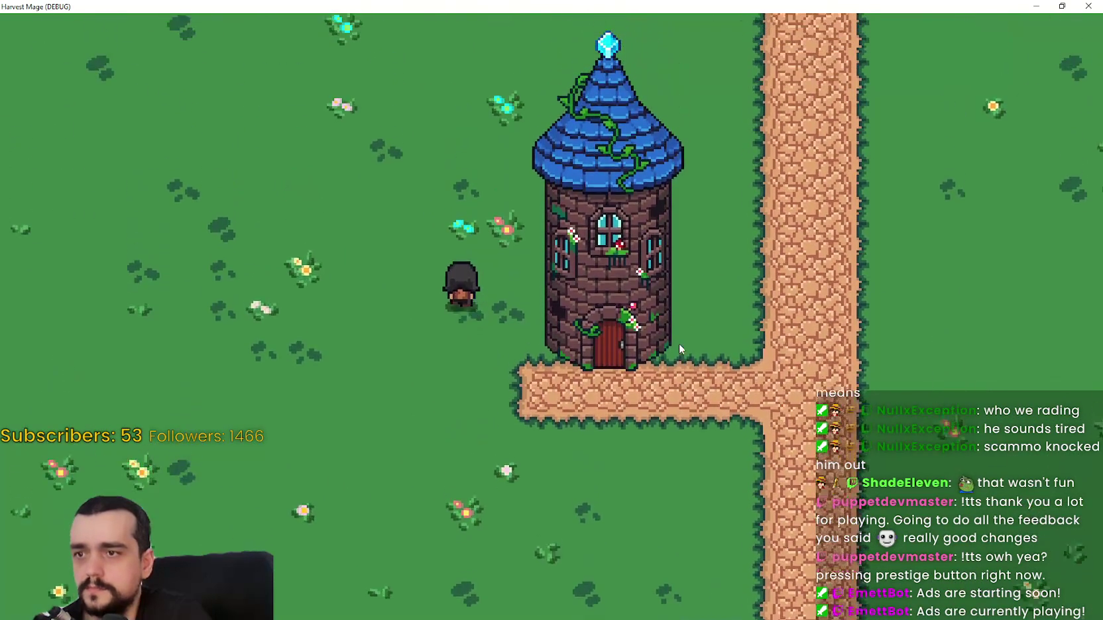
pyautogui.press('d')
pyautogui.press('s')
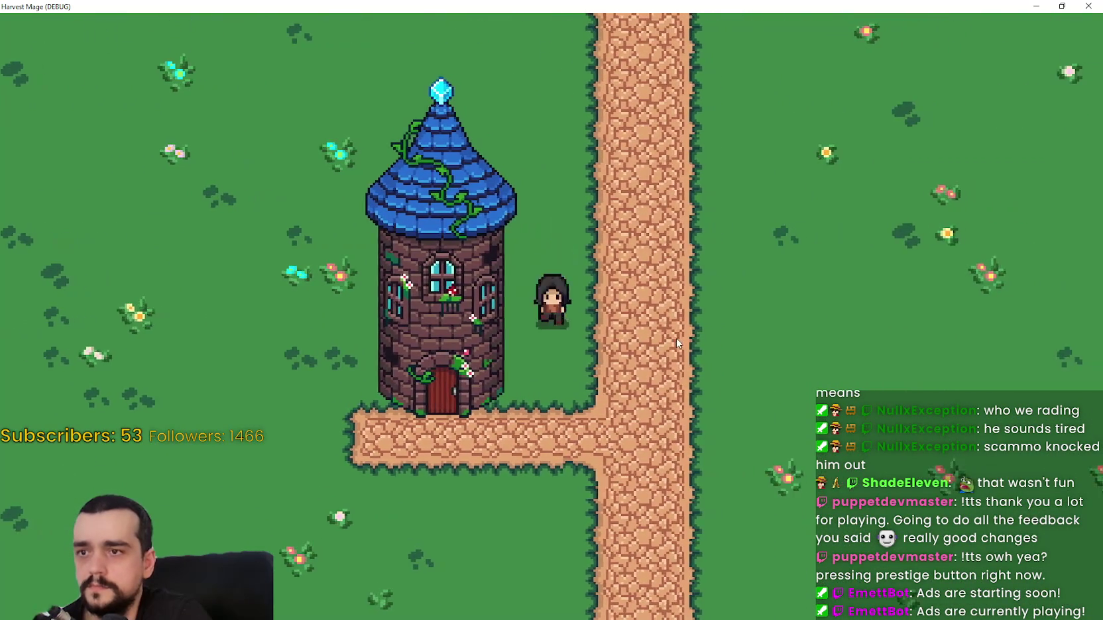
pyautogui.press('d')
pyautogui.press('d')
pyautogui.press('w')
pyautogui.press('a')
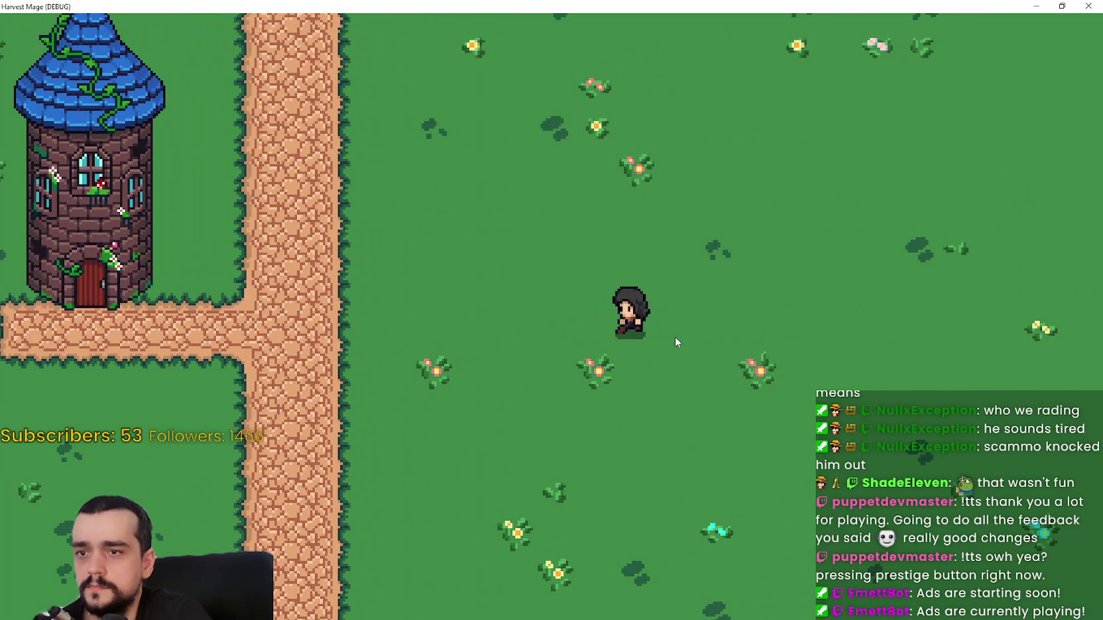
pyautogui.press('a')
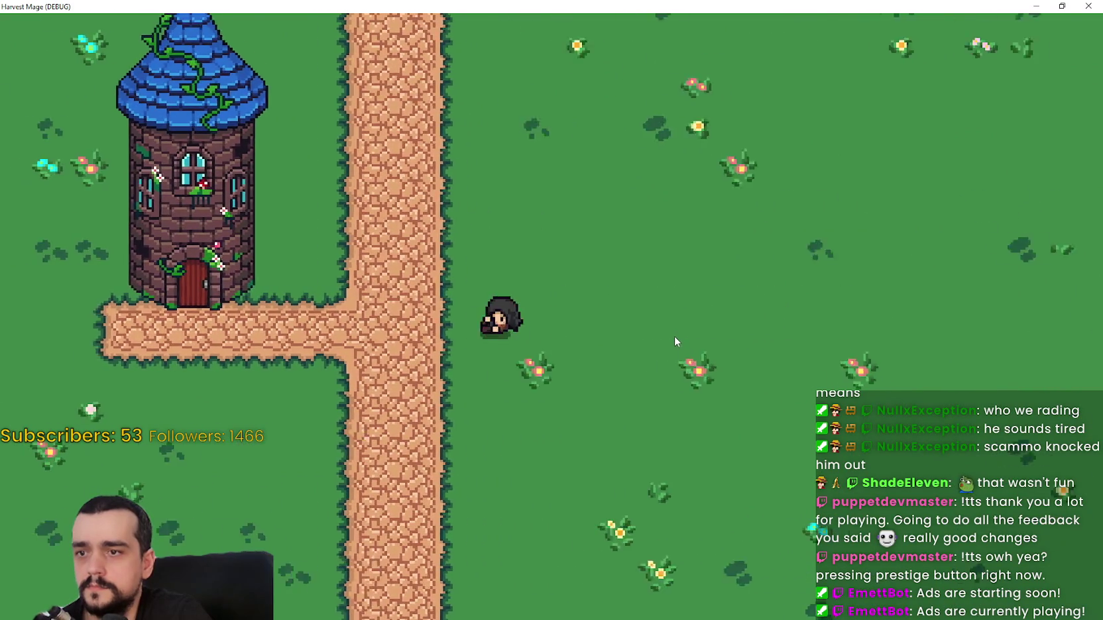
pyautogui.press('s')
pyautogui.press('d')
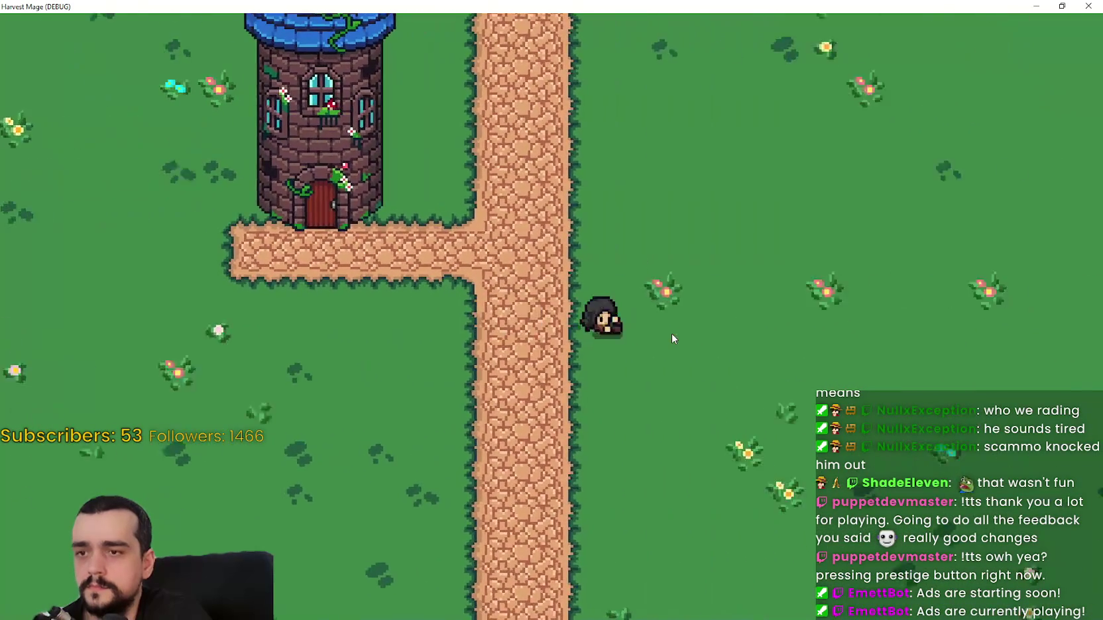
pyautogui.press('a')
pyautogui.press('d')
pyautogui.press('d')
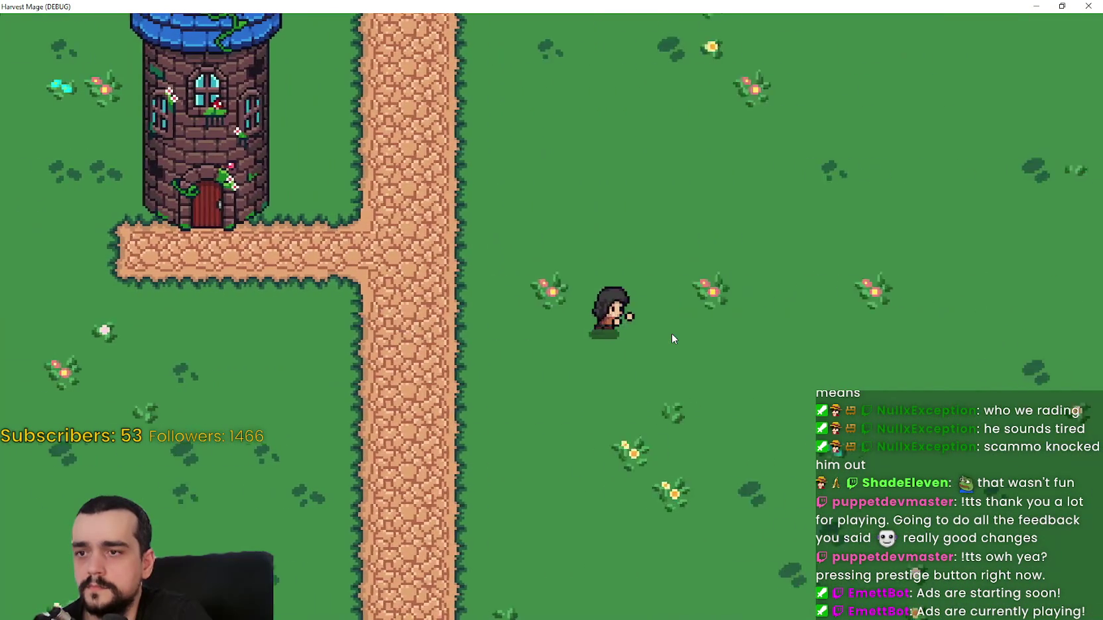
pyautogui.press('w')
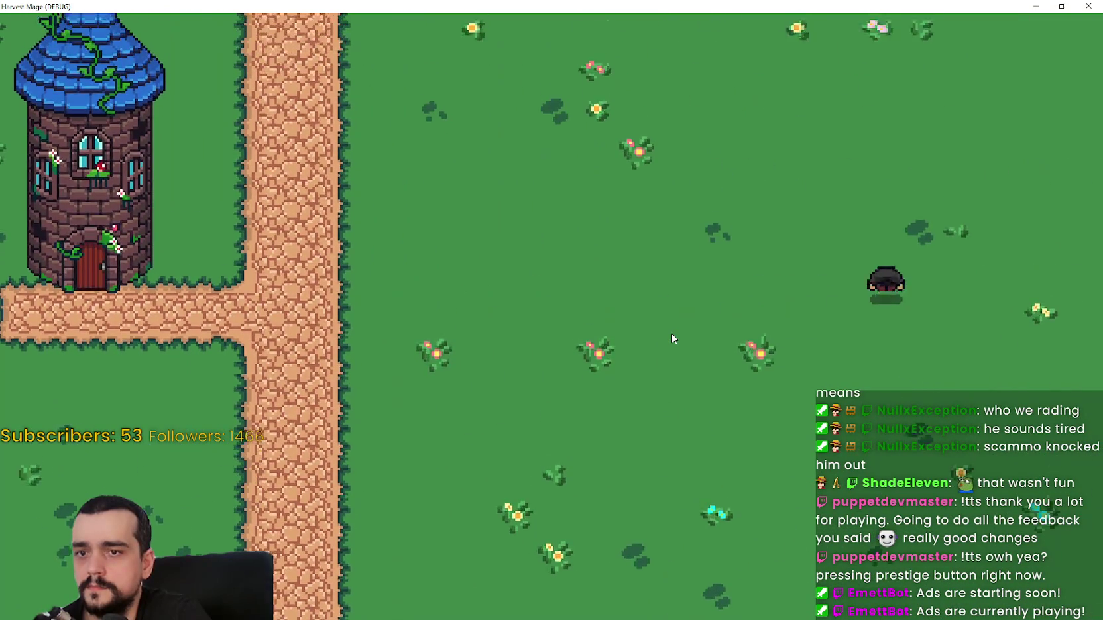
pyautogui.press('a')
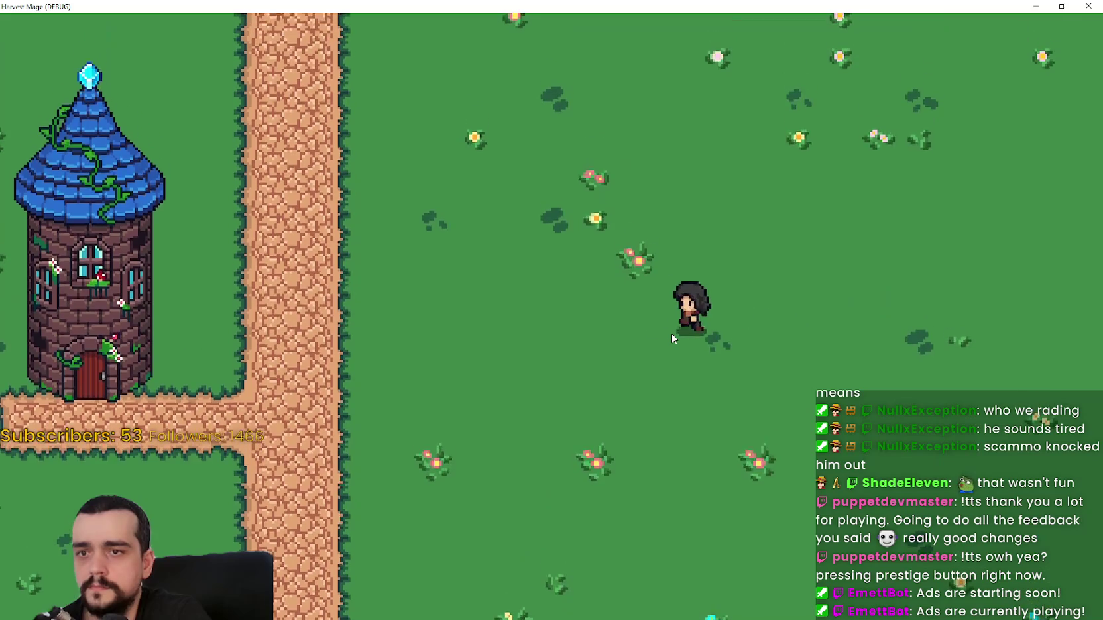
pyautogui.press('s')
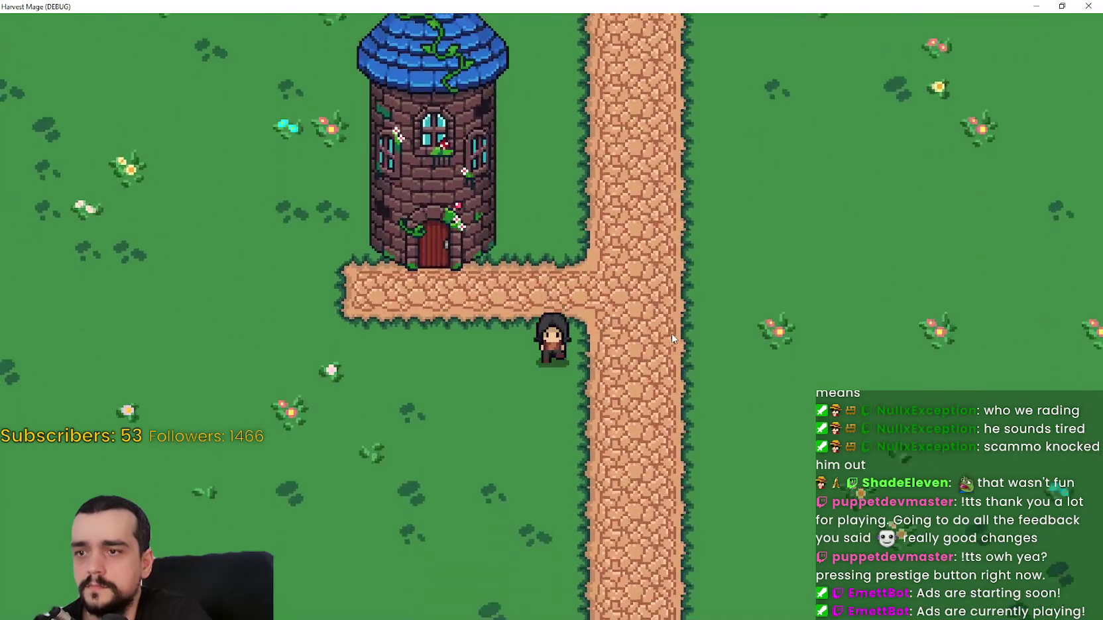
pyautogui.press('w')
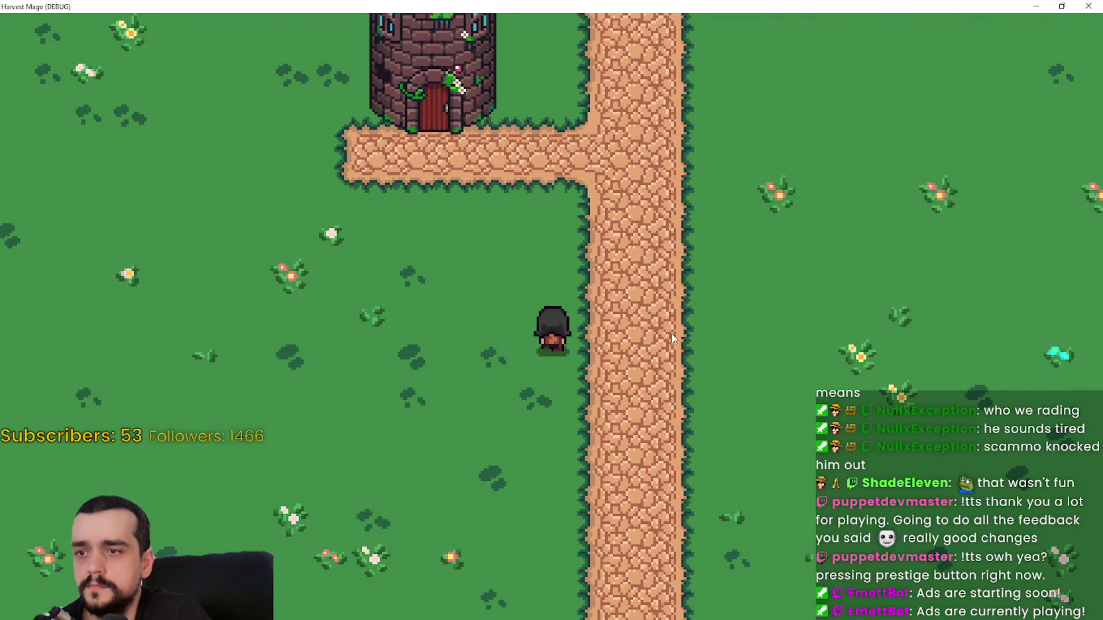
pyautogui.press('a')
pyautogui.press('w')
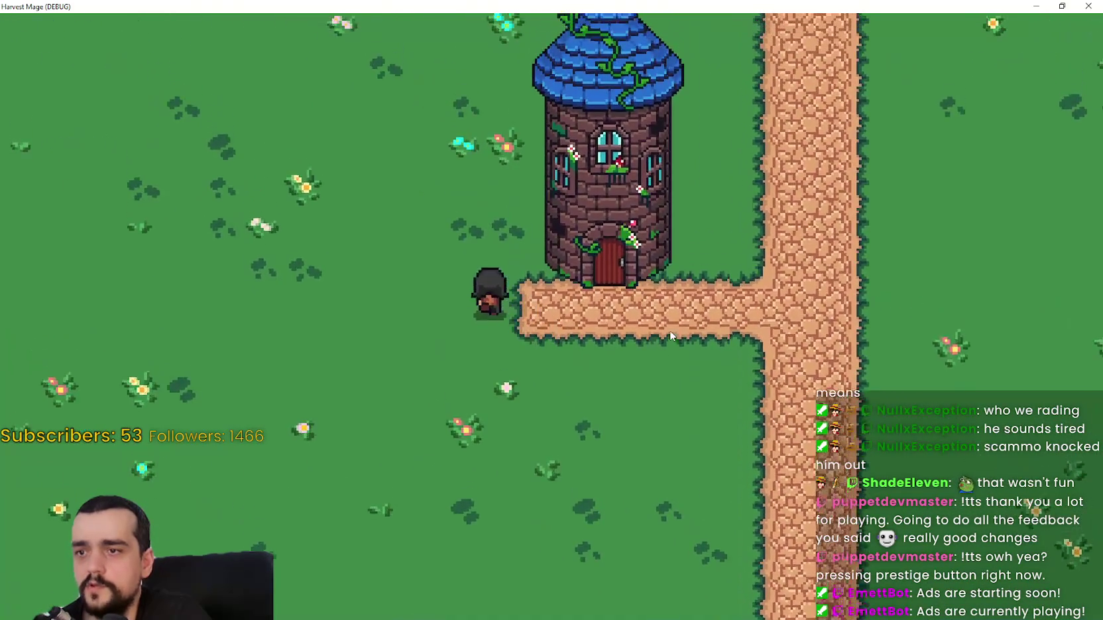
pyautogui.press('d')
pyautogui.press('d')
pyautogui.press('s')
pyautogui.press('a')
pyautogui.press('s')
pyautogui.press('d')
pyautogui.press('a')
pyautogui.press('w')
pyautogui.press('a')
pyautogui.press('s')
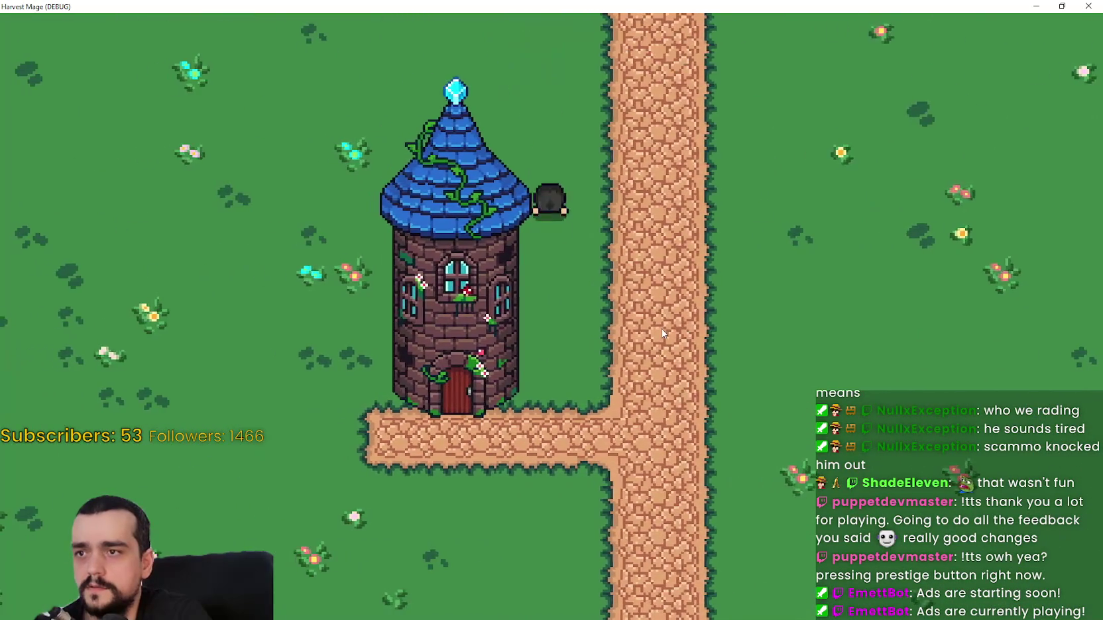
pyautogui.press('d')
pyautogui.press('d')
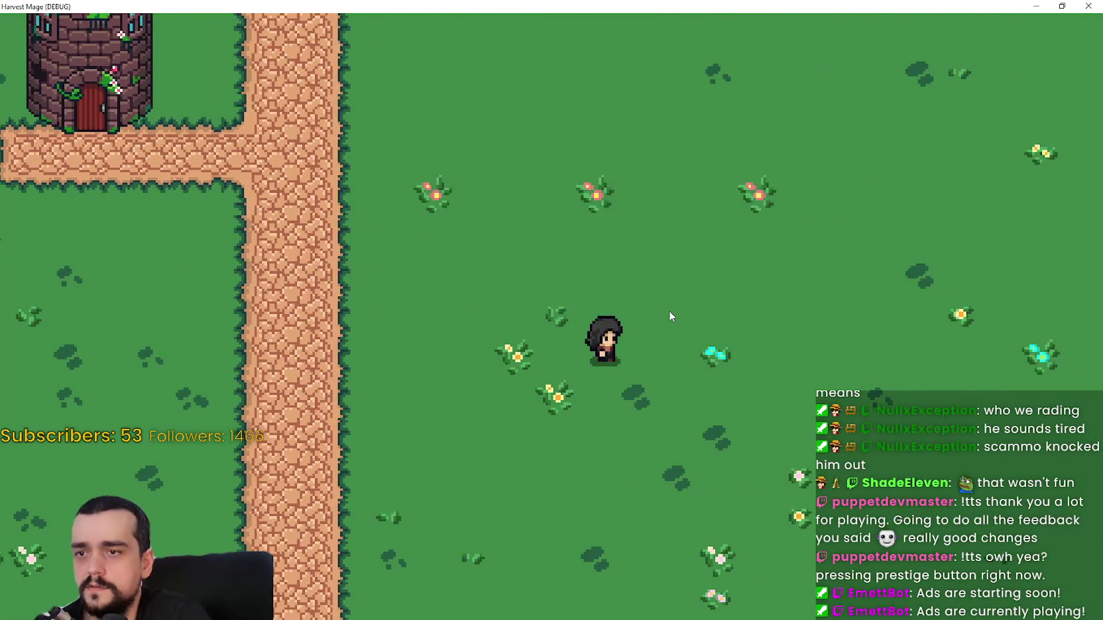
pyautogui.press('s')
pyautogui.press('a')
pyautogui.press('a')
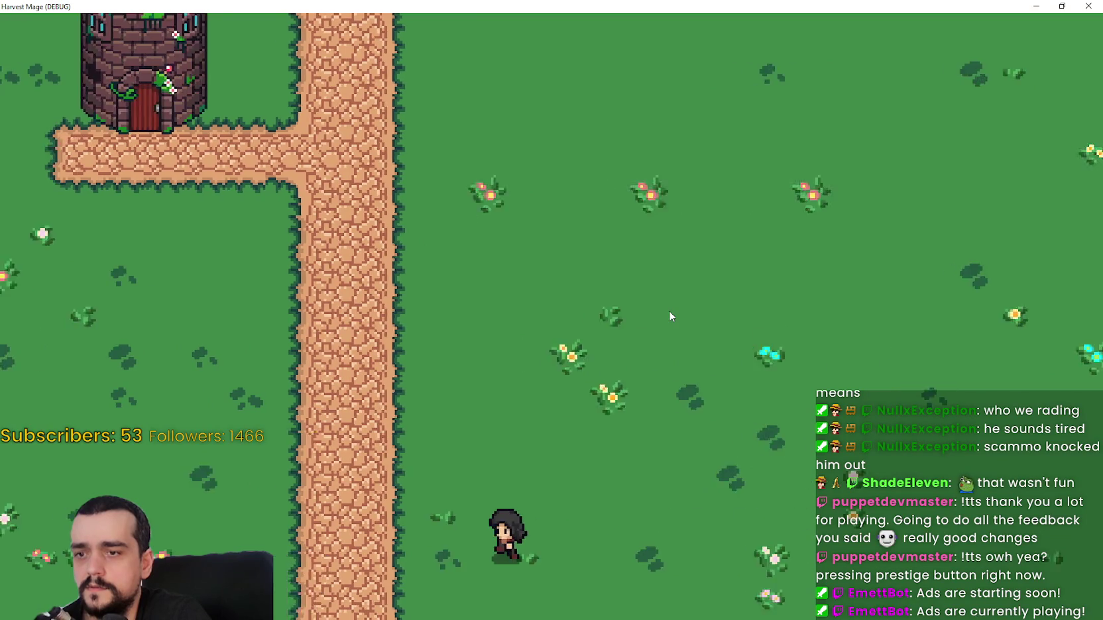
pyautogui.press('w')
pyautogui.press('a')
pyautogui.press('w')
pyautogui.press('a')
pyautogui.press('d')
pyautogui.press('d')
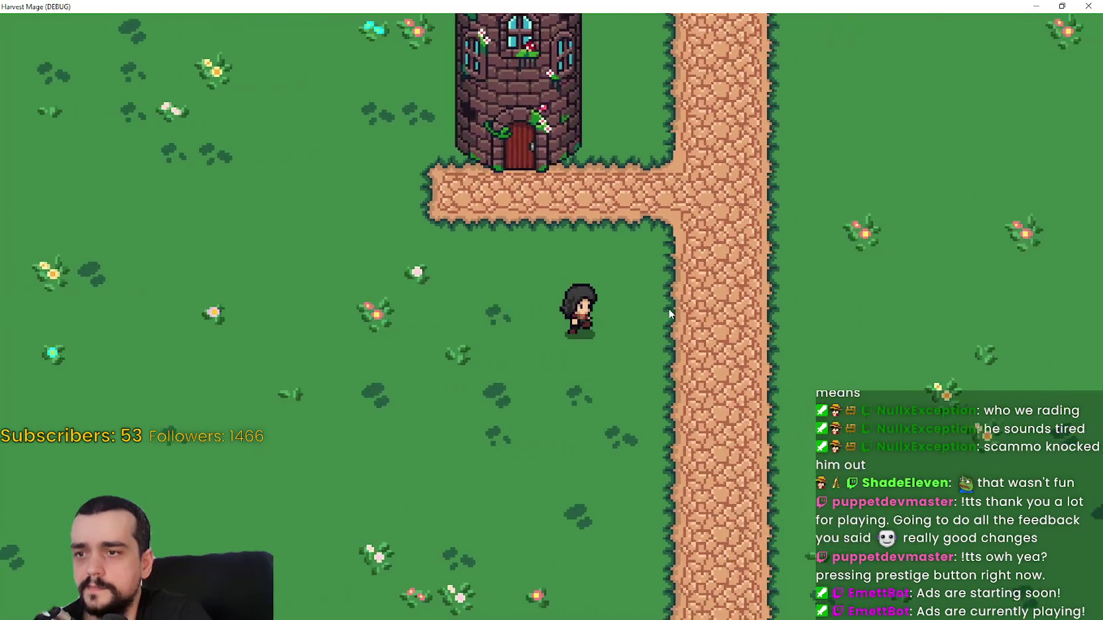
pyautogui.press('w')
pyautogui.press('w')
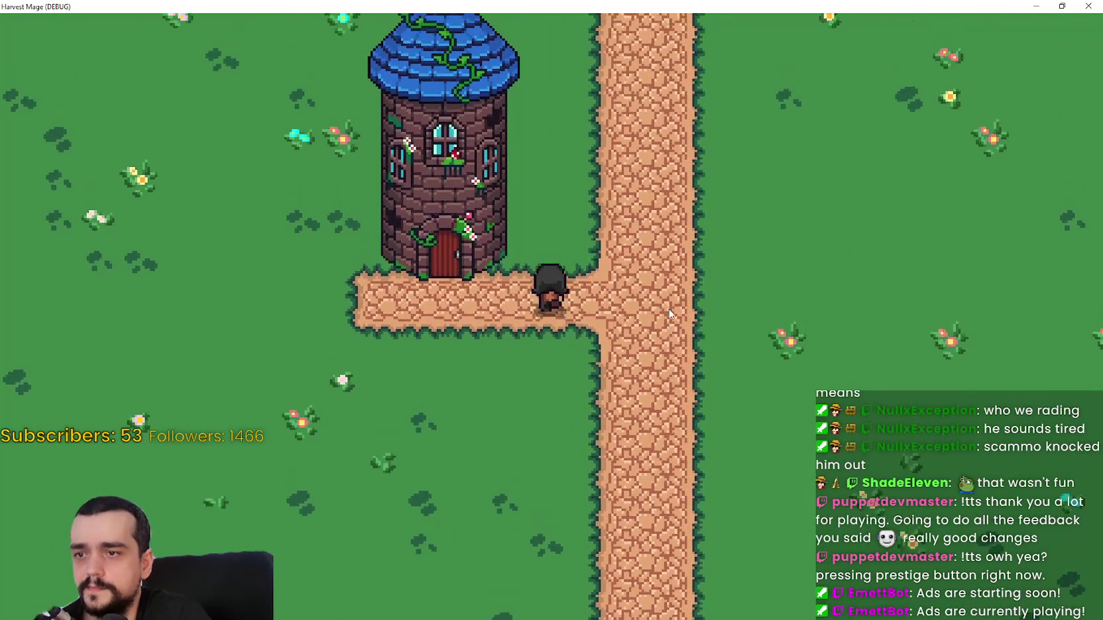
pyautogui.press('d')
pyautogui.press('s')
pyautogui.press('a')
pyautogui.press('d')
pyautogui.press('d')
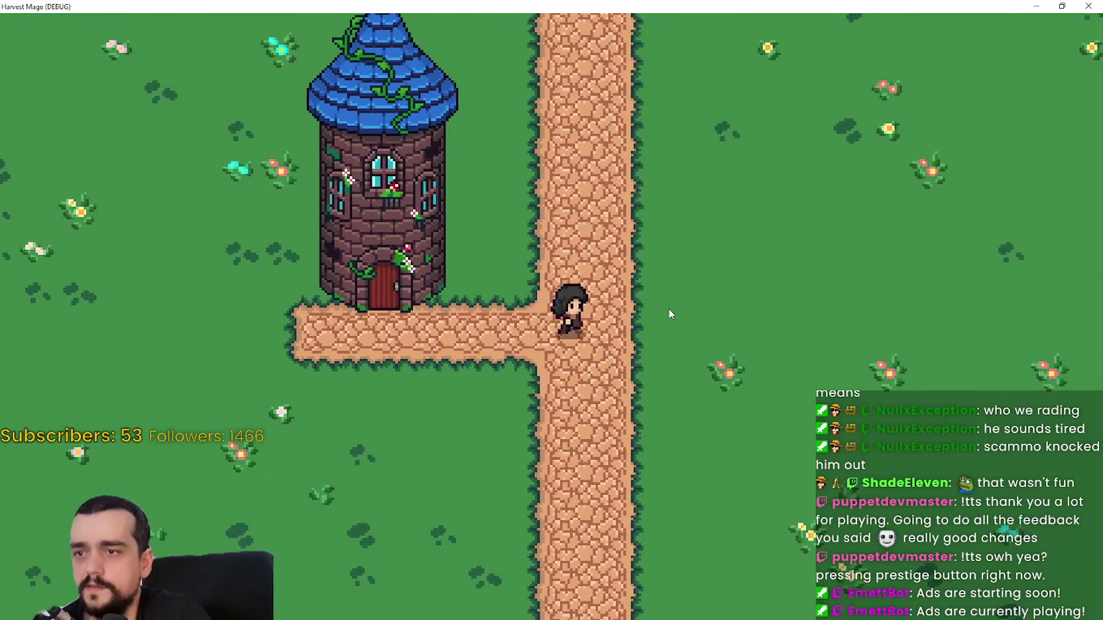
pyautogui.press('a')
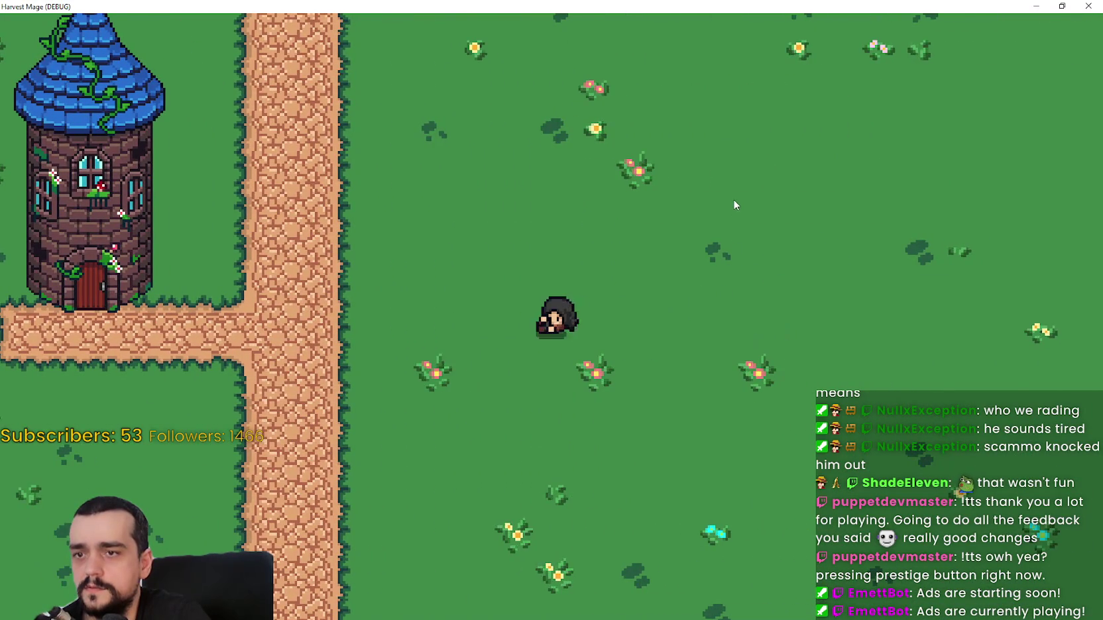
pyautogui.press('w')
pyautogui.press('s')
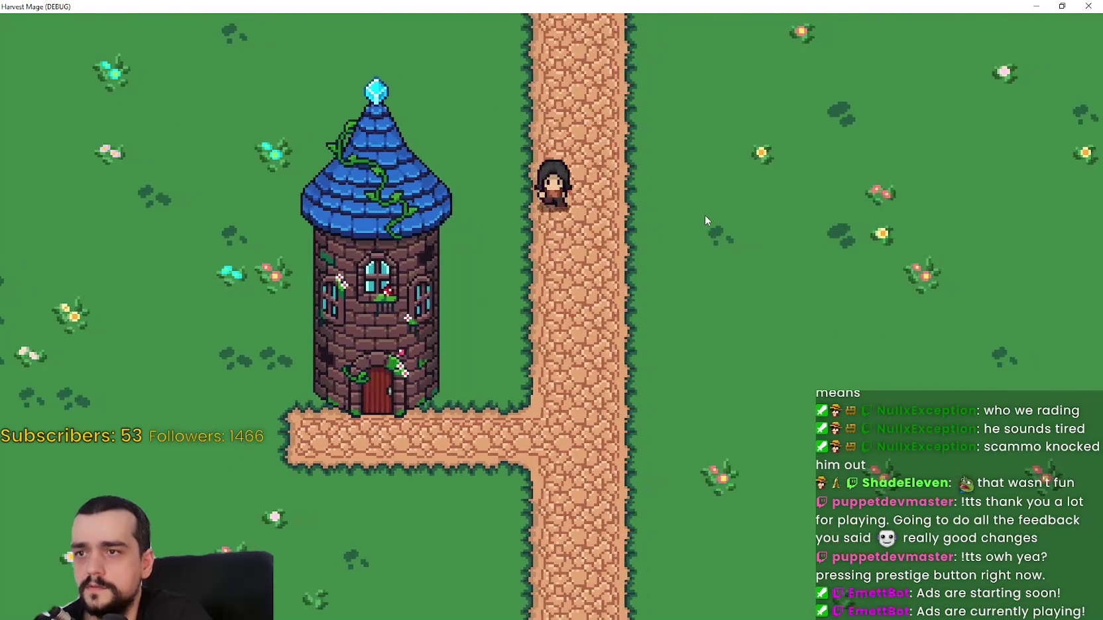
pyautogui.press('a')
pyautogui.press('a')
pyautogui.press('d')
pyautogui.press('a')
pyautogui.press('d')
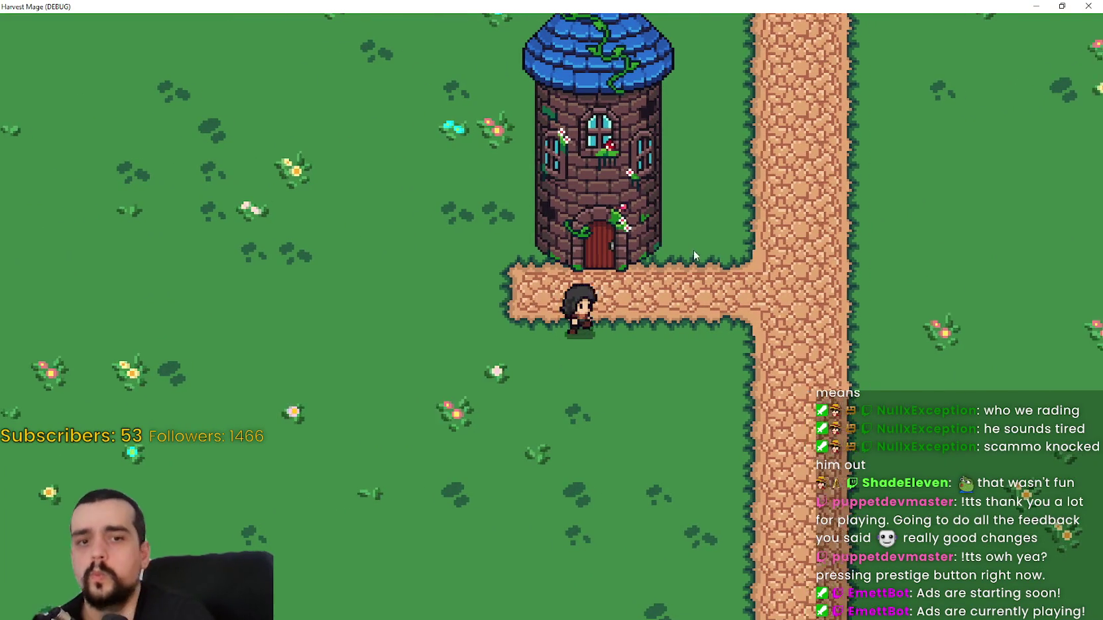
pyautogui.press('w')
pyautogui.press('a')
pyautogui.press('s')
pyautogui.press('w')
pyautogui.press('w')
pyautogui.press('a')
pyautogui.press('d')
pyautogui.press('a')
pyautogui.press('a')
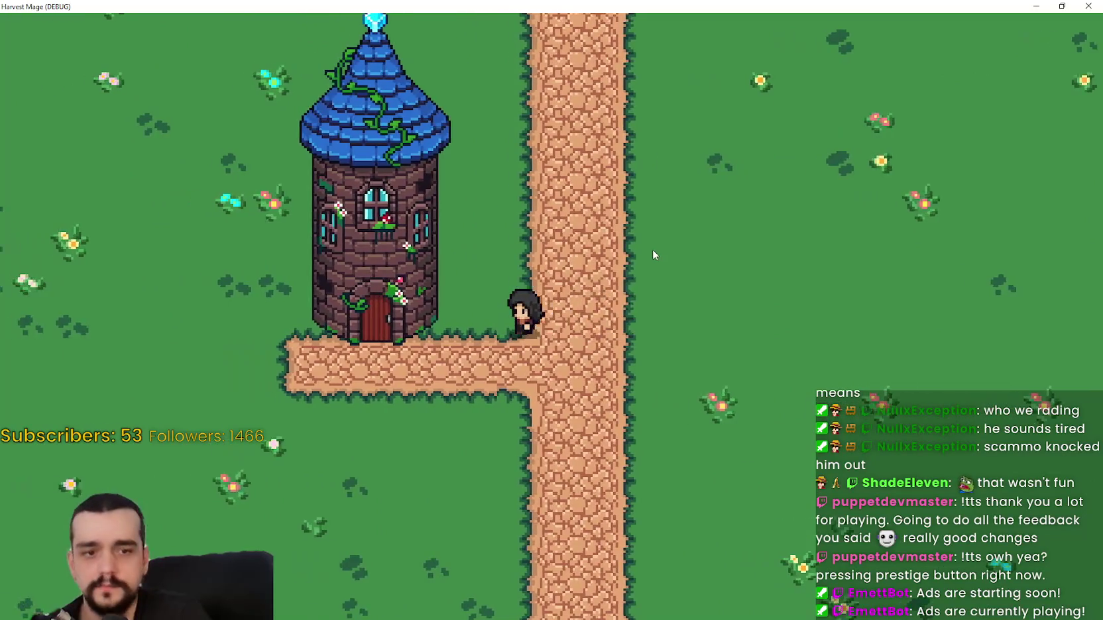
pyautogui.press('s')
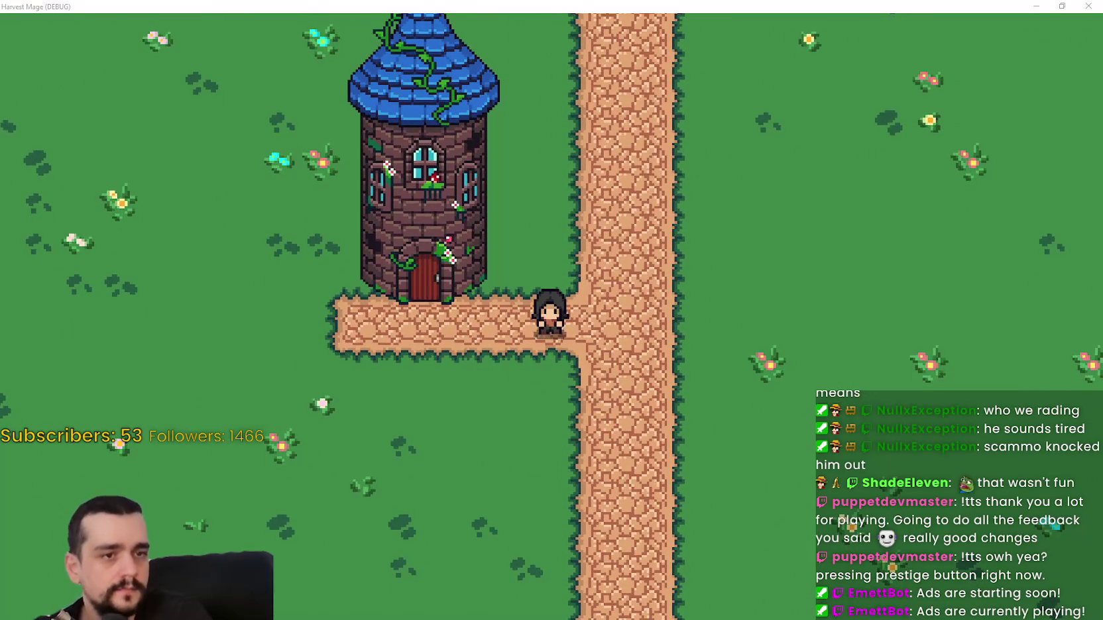
pyautogui.press('a')
pyautogui.press('d')
pyautogui.press('a')
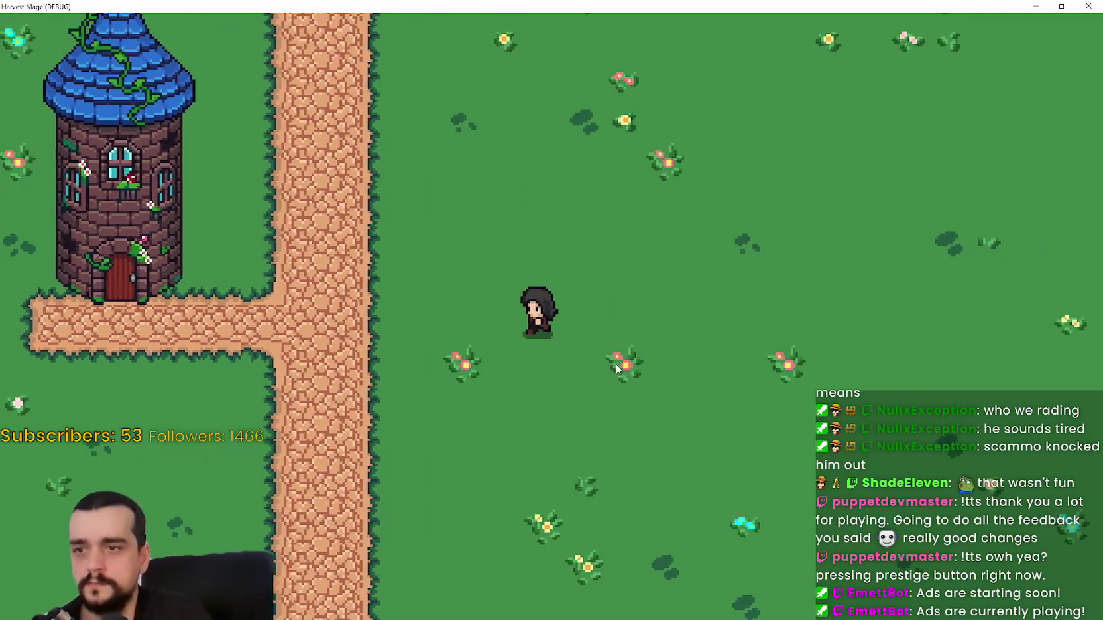
pyautogui.press('s')
pyautogui.press('d')
pyautogui.press('a')
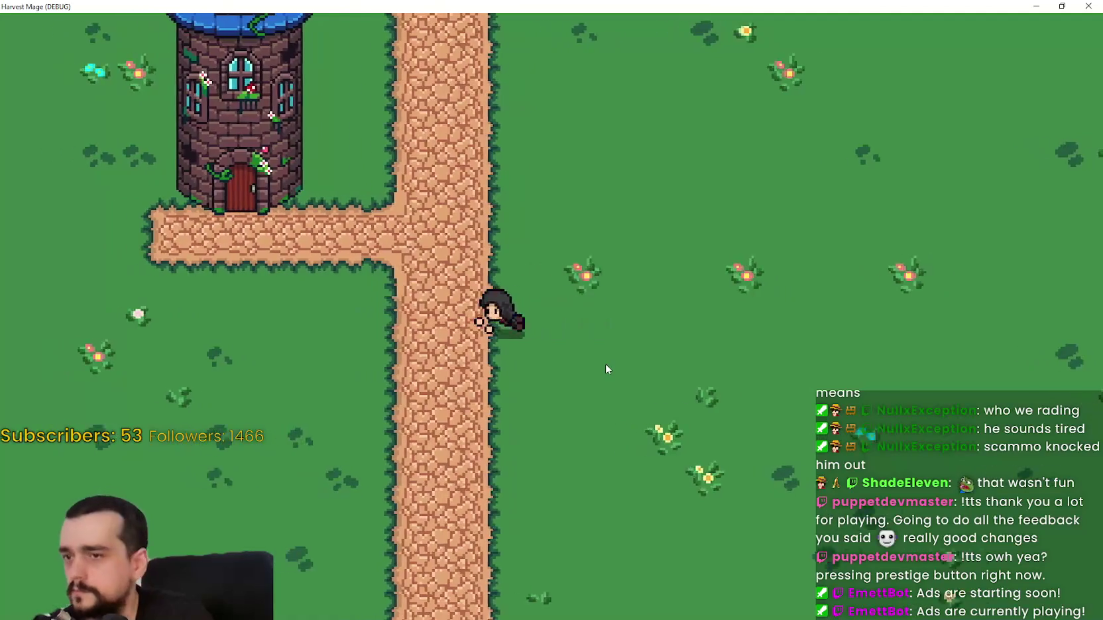
pyautogui.press('d')
pyautogui.press('a')
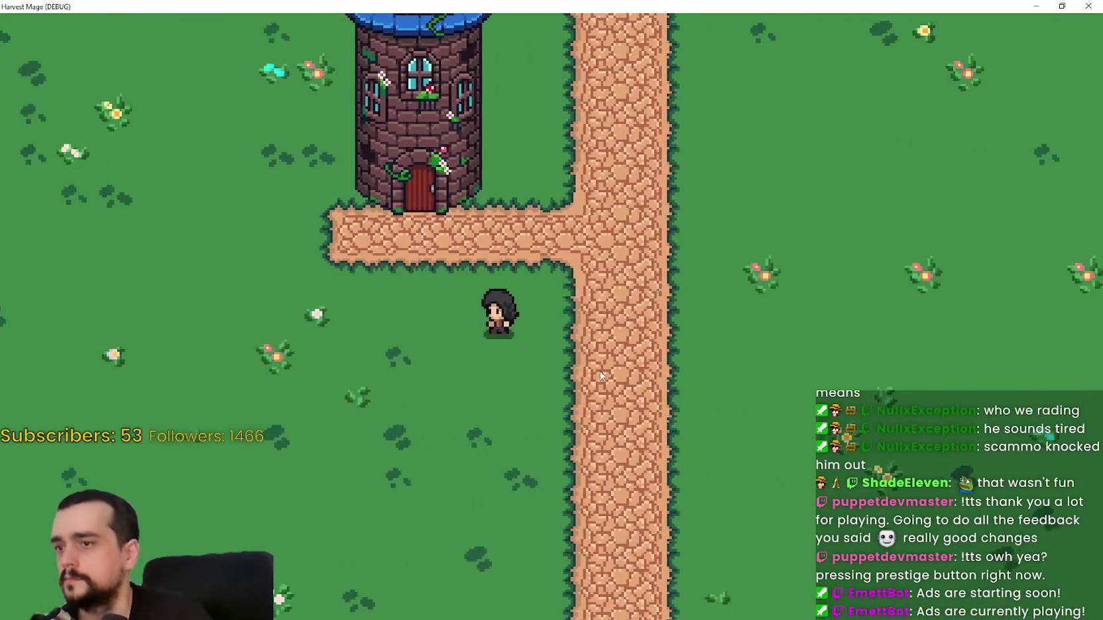
pyautogui.press('w')
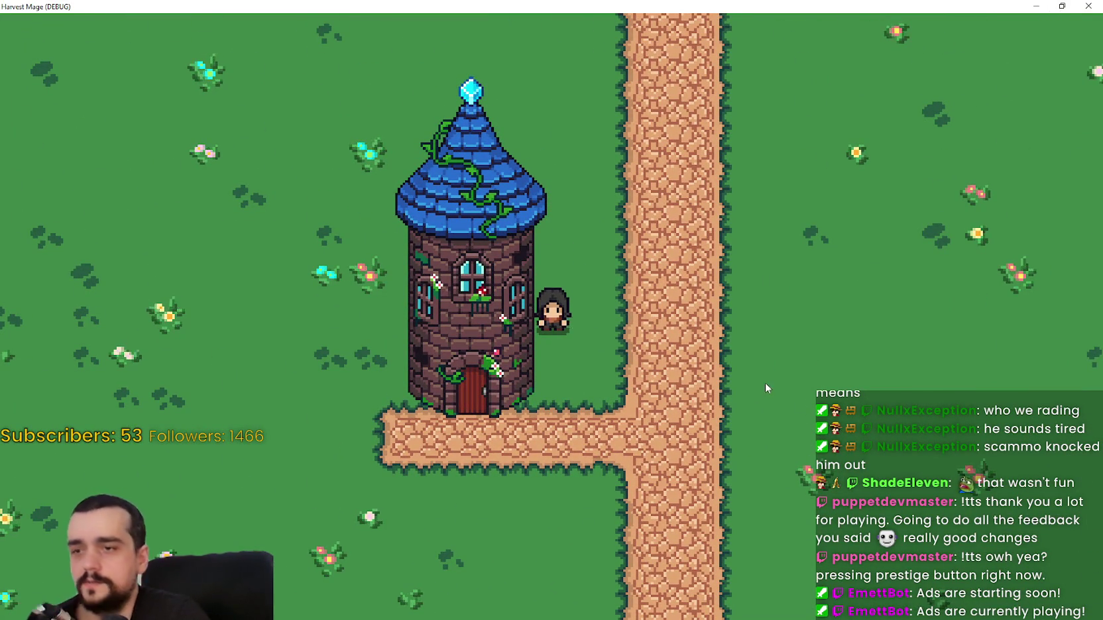
# - Quit to the main menu from the pause menu and close the game window
pyautogui.press('Escape')
pyautogui.click(652, 428)
pyautogui.click(670, 364)
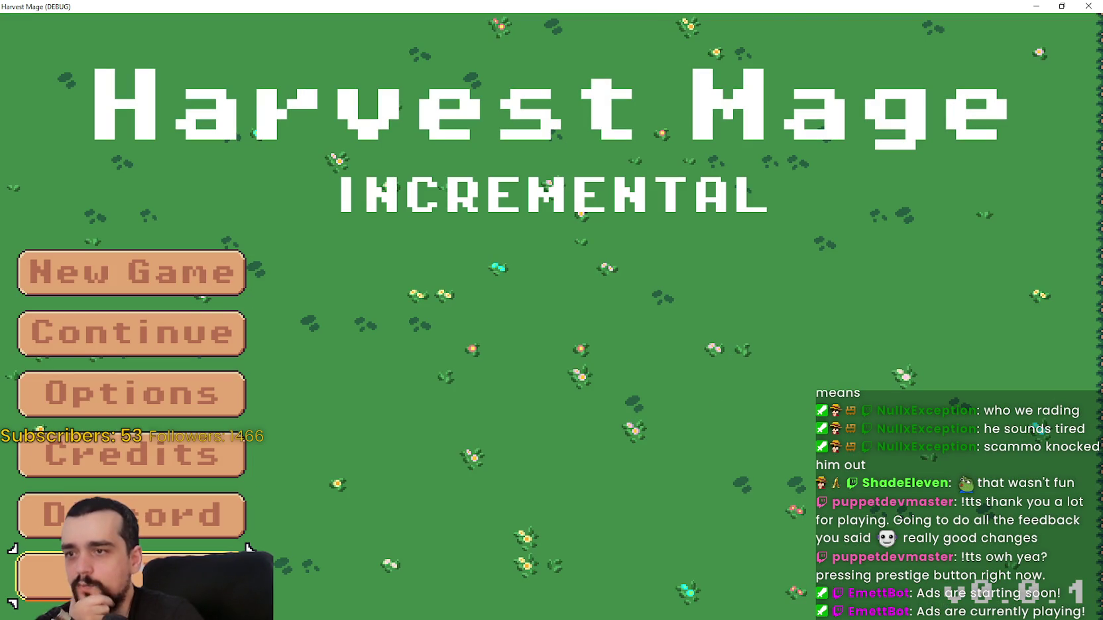
pyautogui.press('Return')
pyautogui.click(833, 301)
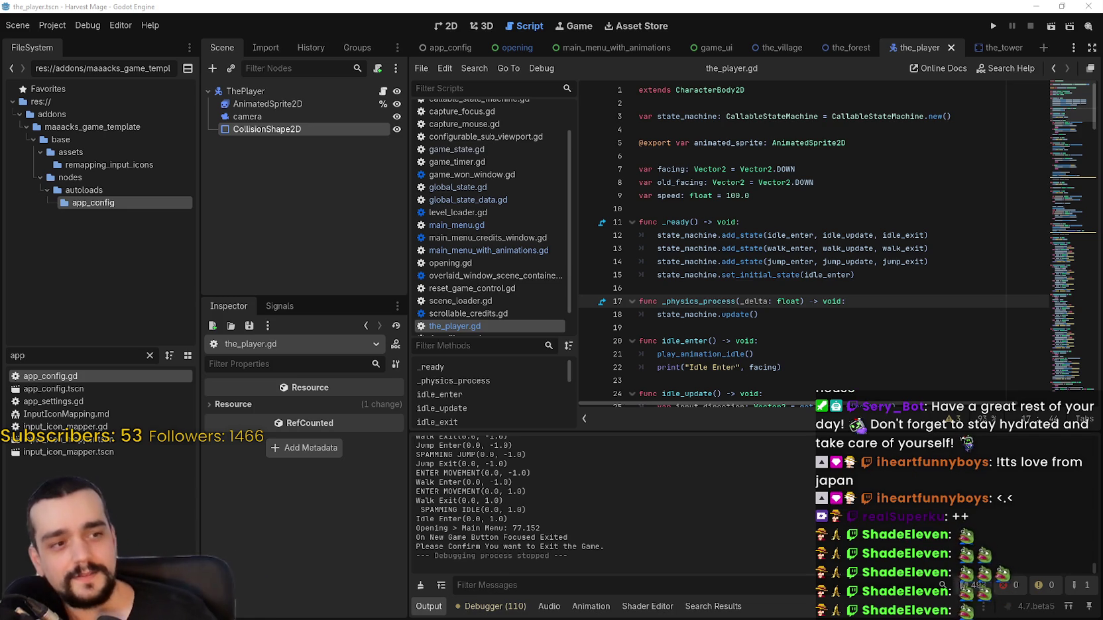
pyautogui.click(636, 288)
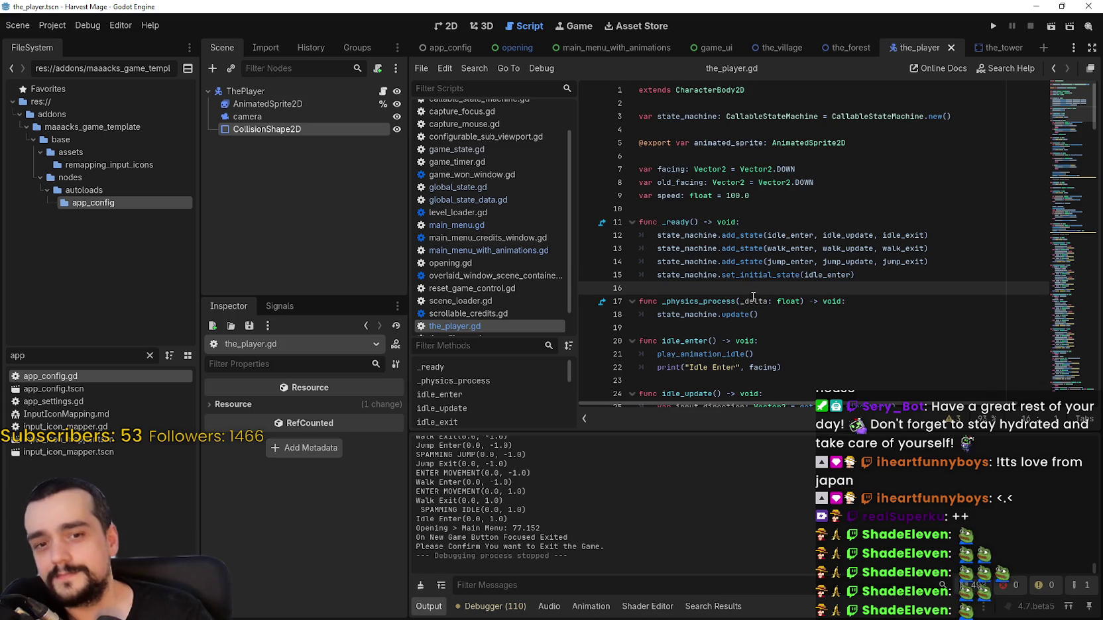
pyautogui.scroll(-1, 747, 298)
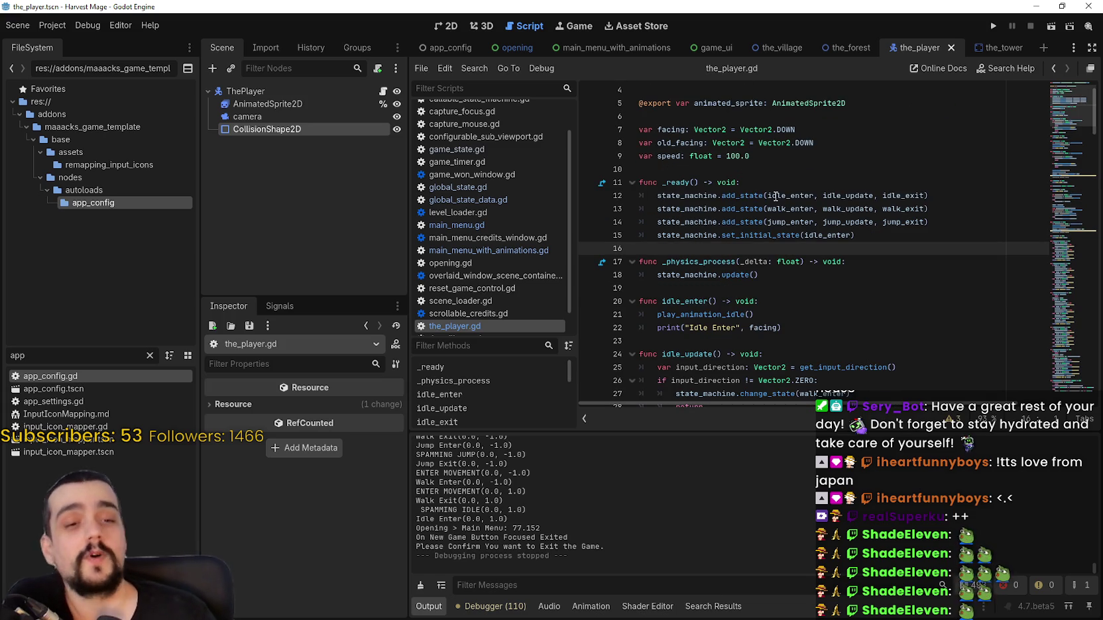
pyautogui.click(776, 172)
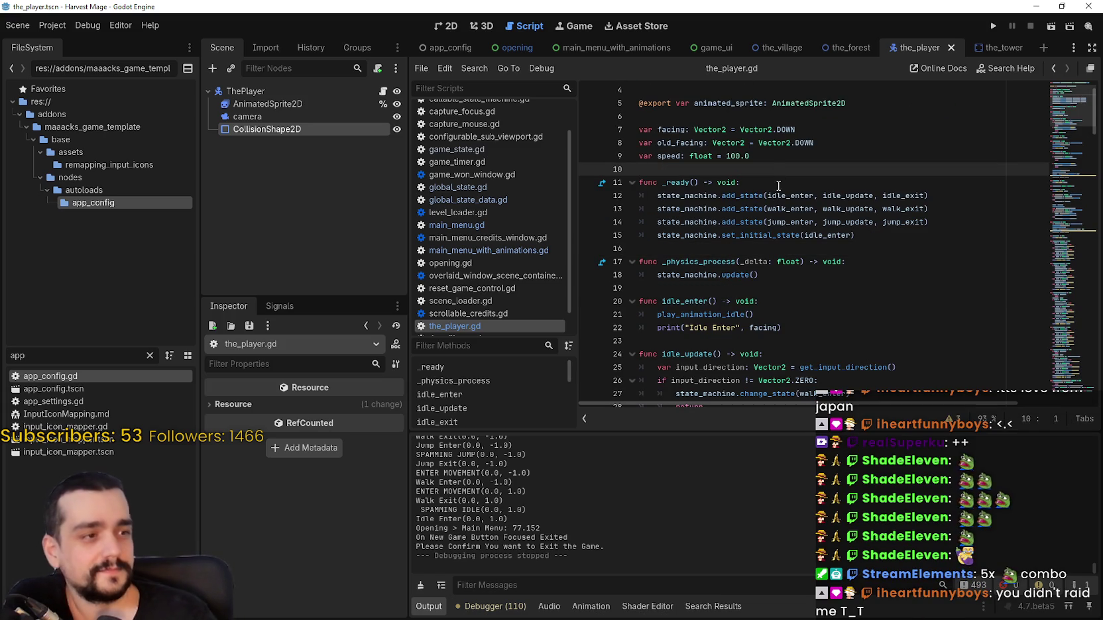